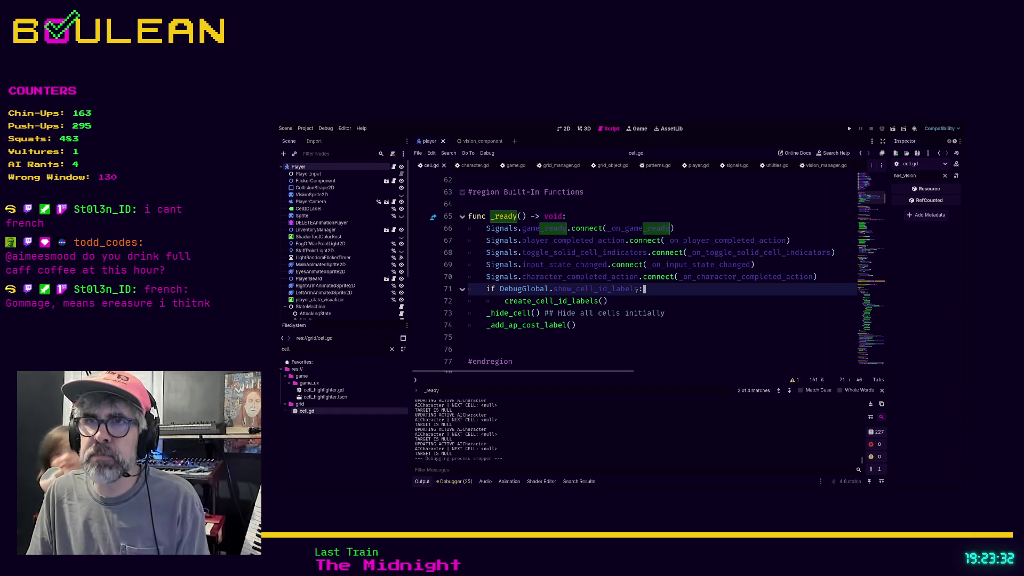
Step: Place the caret on the create_cell_id_labels call in cell.gd's _ready function
{"action": "left_click", "coordinate": [684, 299]}
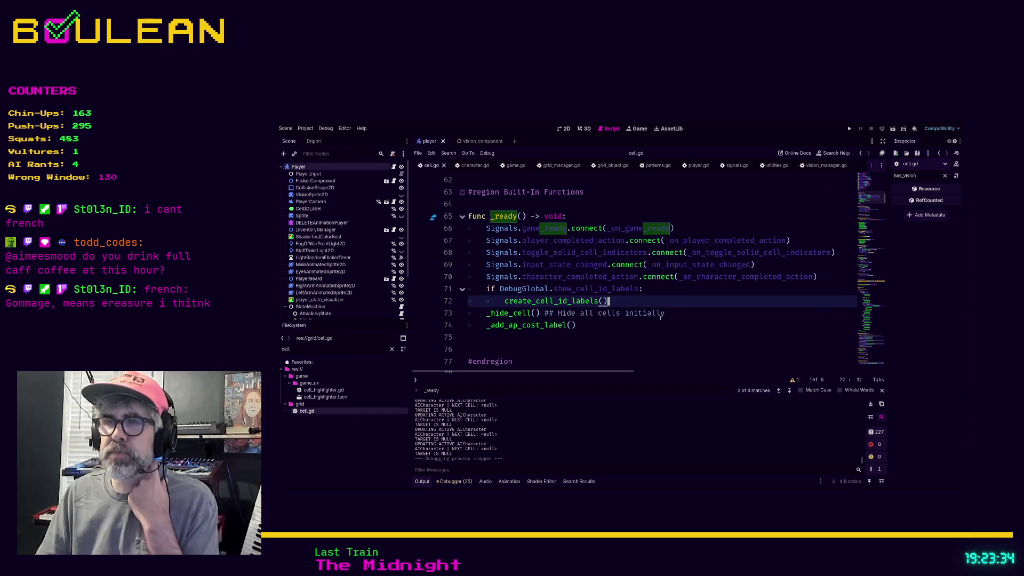
Step: Search all project scripts for _reveal
{"action": "left_click", "coordinate": [645, 329]}
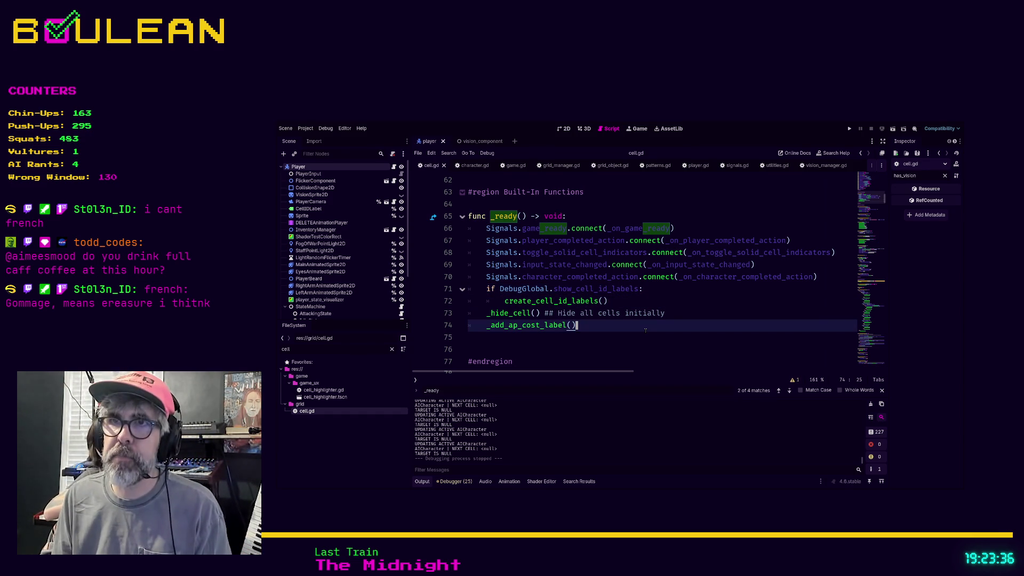
{"action": "scroll", "coordinate": [645, 331], "scroll_direction": "down", "scroll_amount": 6}
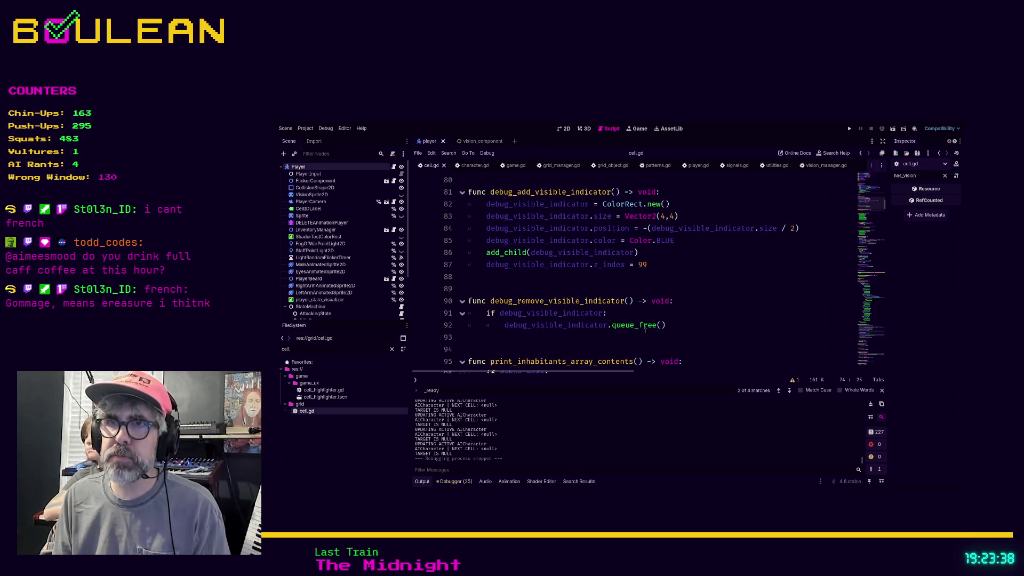
{"action": "left_click", "coordinate": [696, 277]}
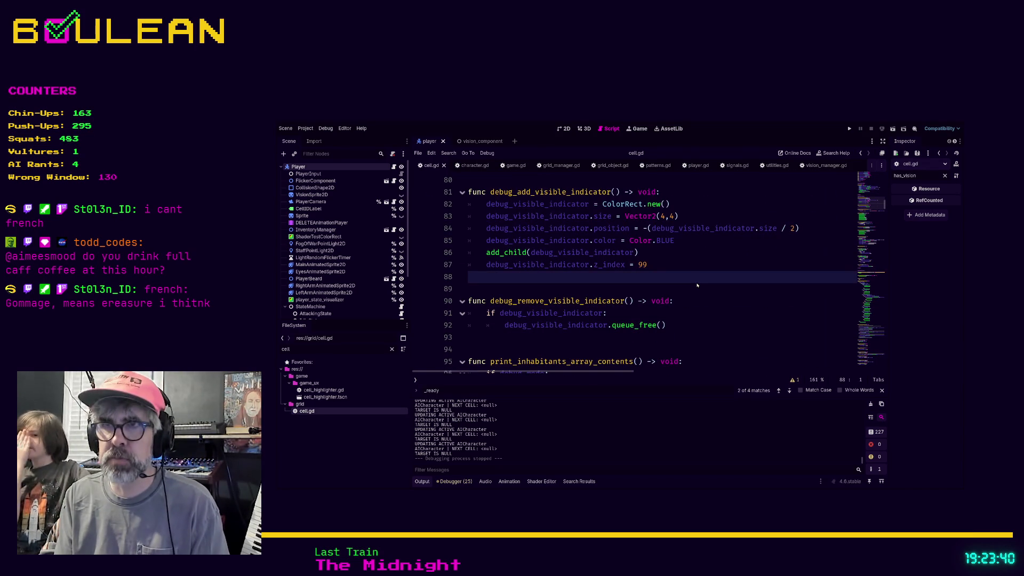
{"action": "key", "text": "ctrl+shift+f"}
{"action": "key", "text": "Return"}
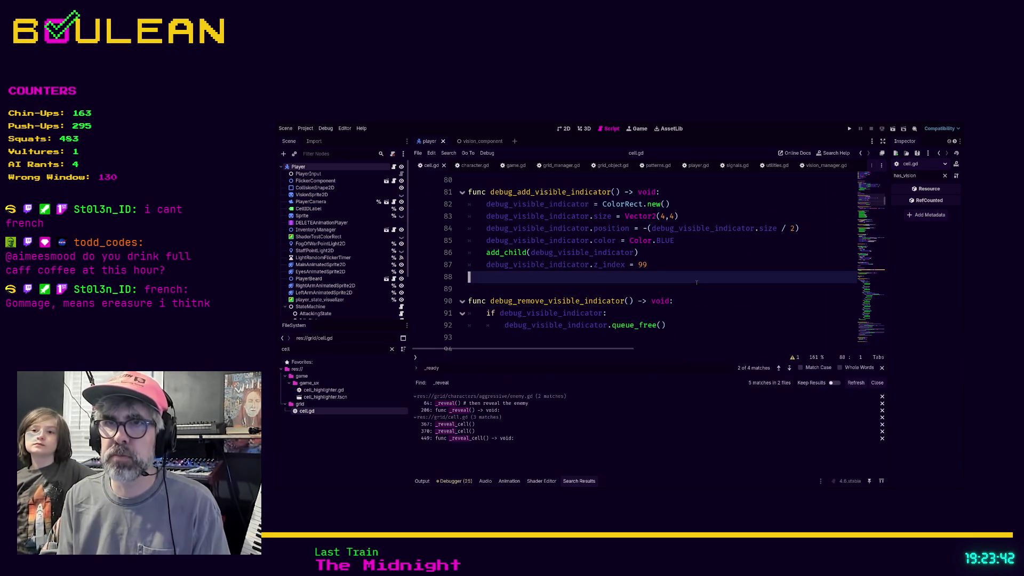
Step: Open the enemy.gd result and look up where _reveal is defined there
{"action": "left_click", "coordinate": [493, 403]}
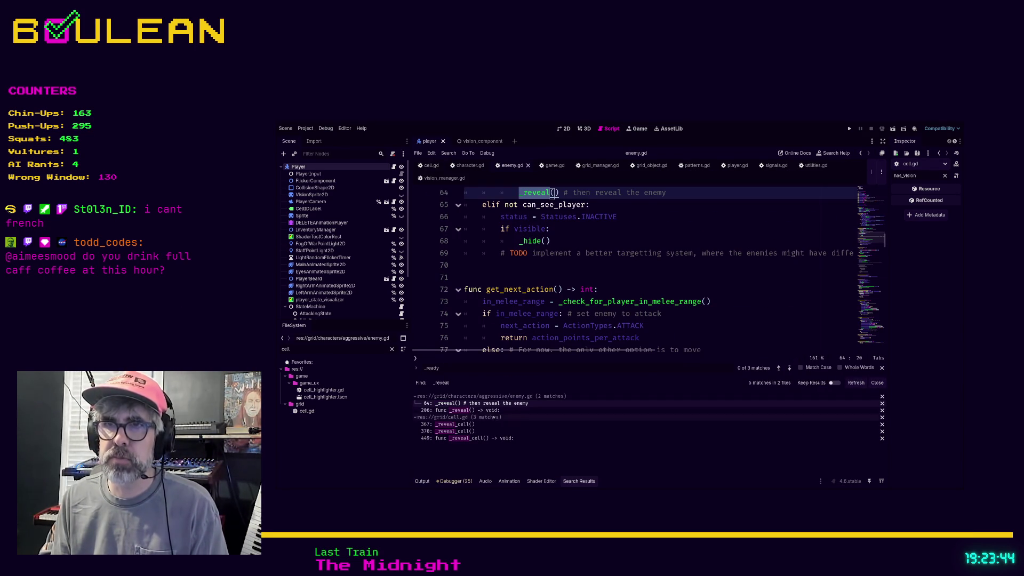
{"action": "scroll", "coordinate": [651, 274], "scroll_direction": "up", "scroll_amount": 3}
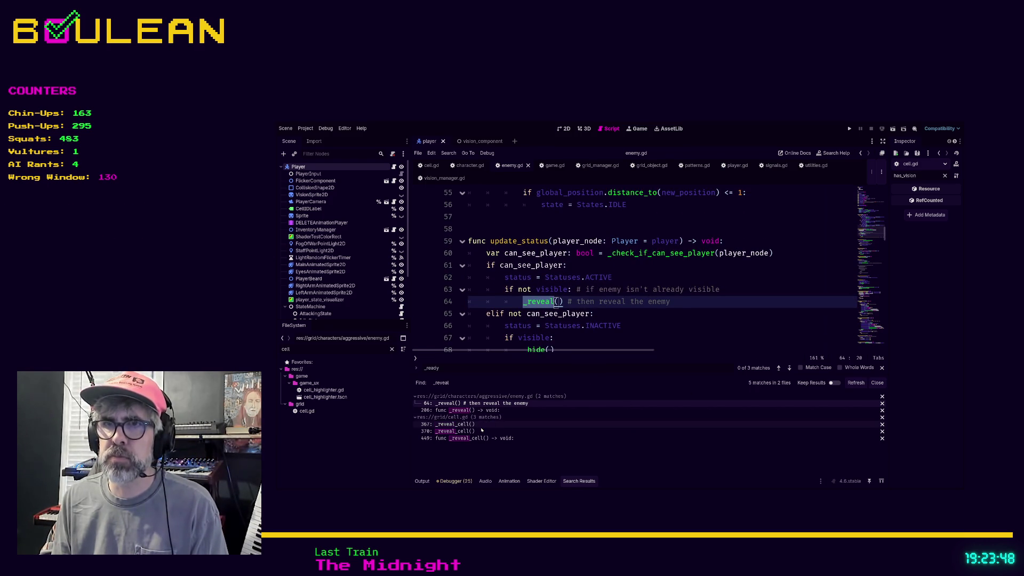
{"action": "left_click", "coordinate": [666, 303]}
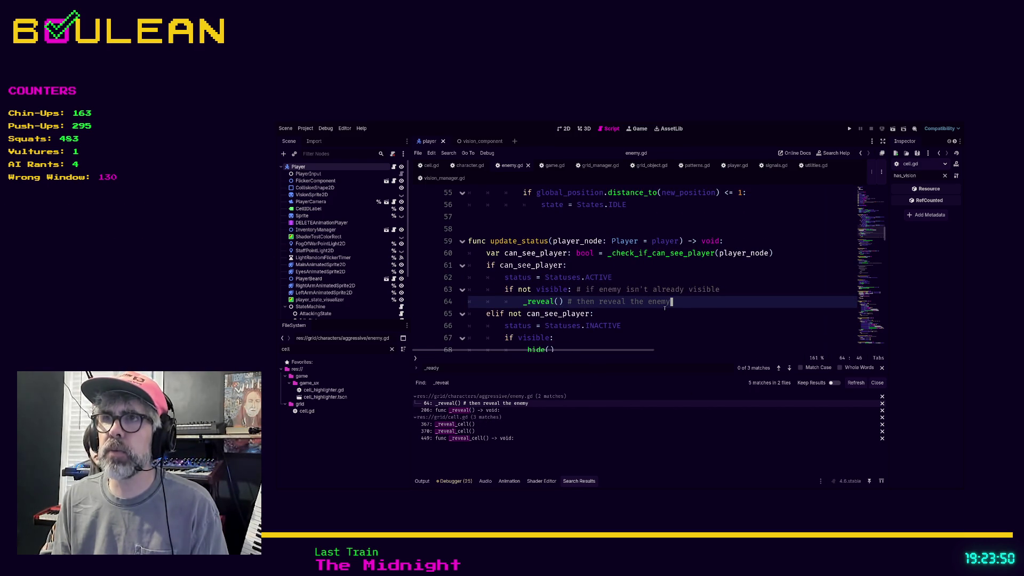
{"action": "key", "text": "ctrl+f"}
{"action": "type", "text": "_reveal"}
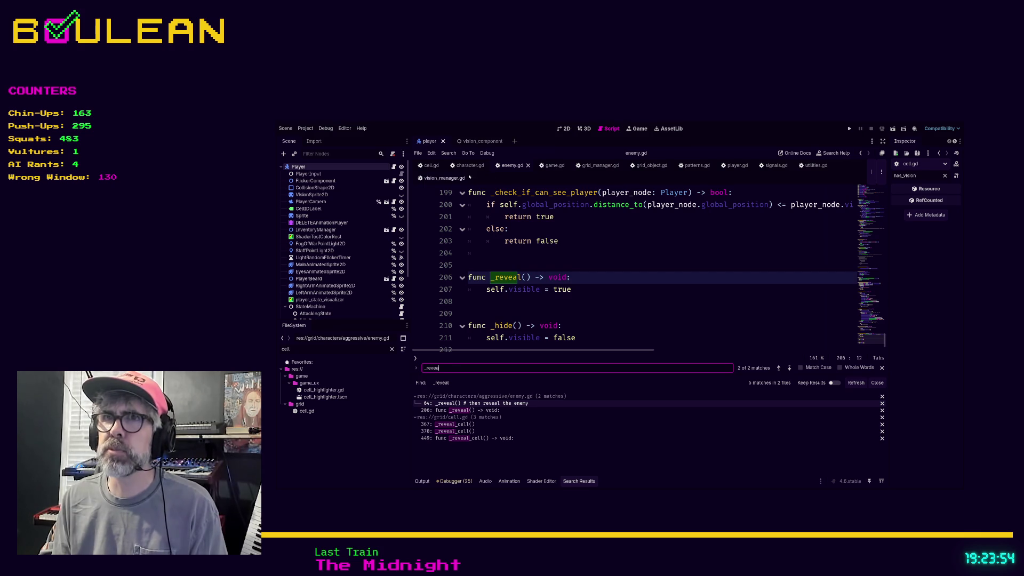
Step: Back in cell.gd, find the reveal calls inside _update_cell_visibility
{"action": "left_click", "coordinate": [432, 167]}
{"action": "key", "text": "ctrl+f"}
{"action": "type", "text": "reveal"}
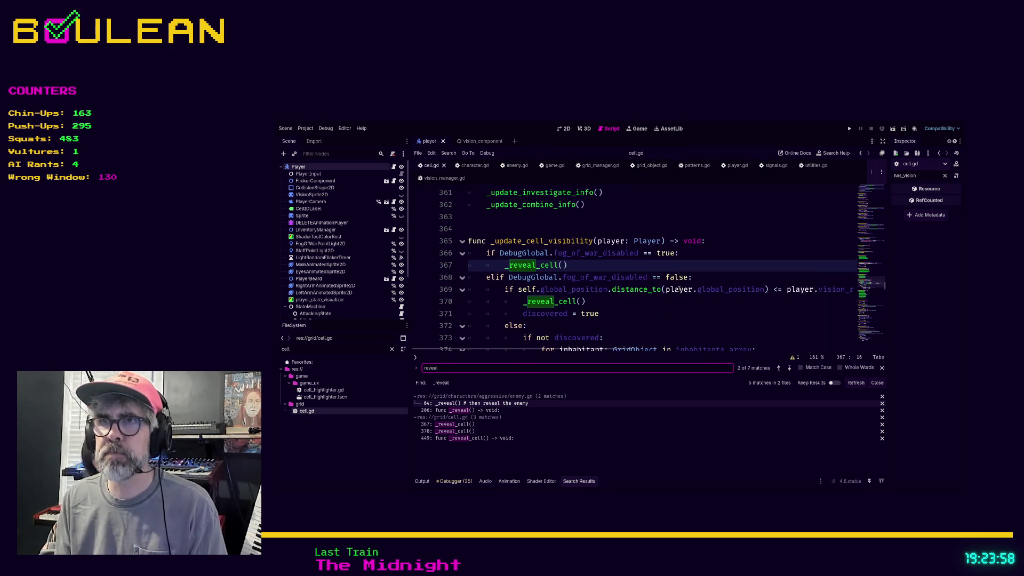
Step: Comment out the _reveal_cell() call on line 370 of cell.gd and run the game
{"action": "left_click", "coordinate": [500, 278]}
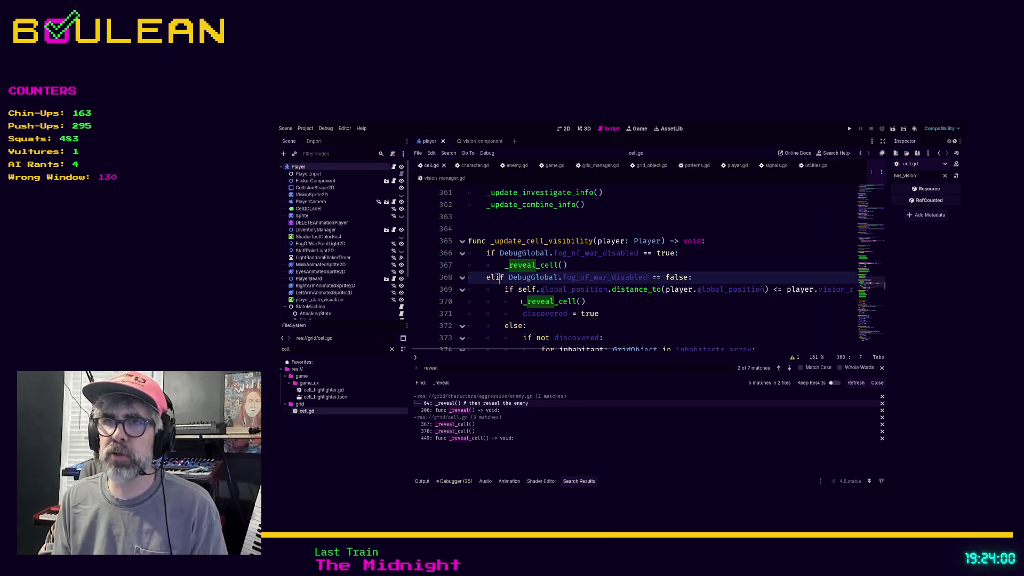
{"action": "left_click", "coordinate": [522, 302]}
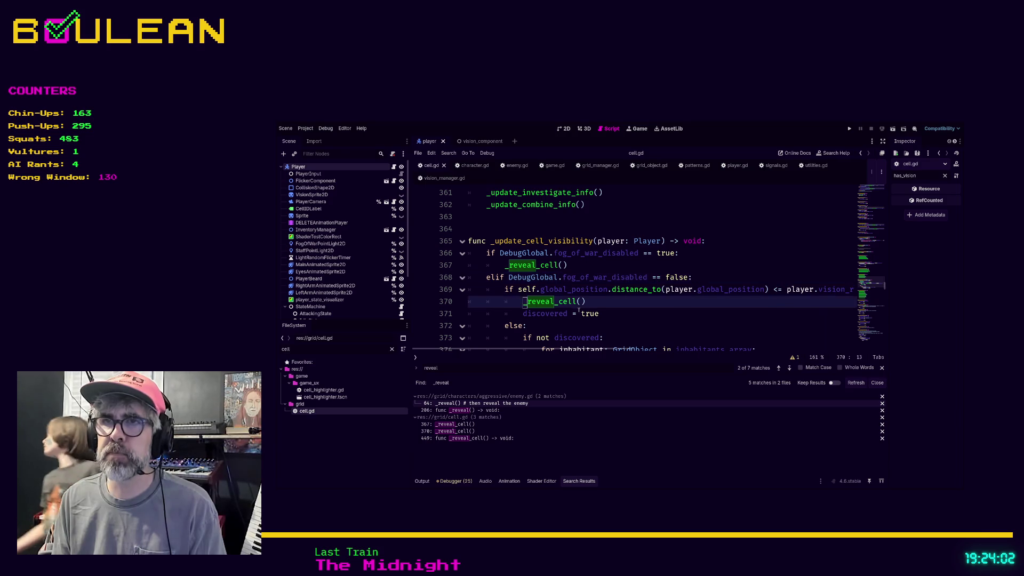
{"action": "left_click", "coordinate": [607, 313]}
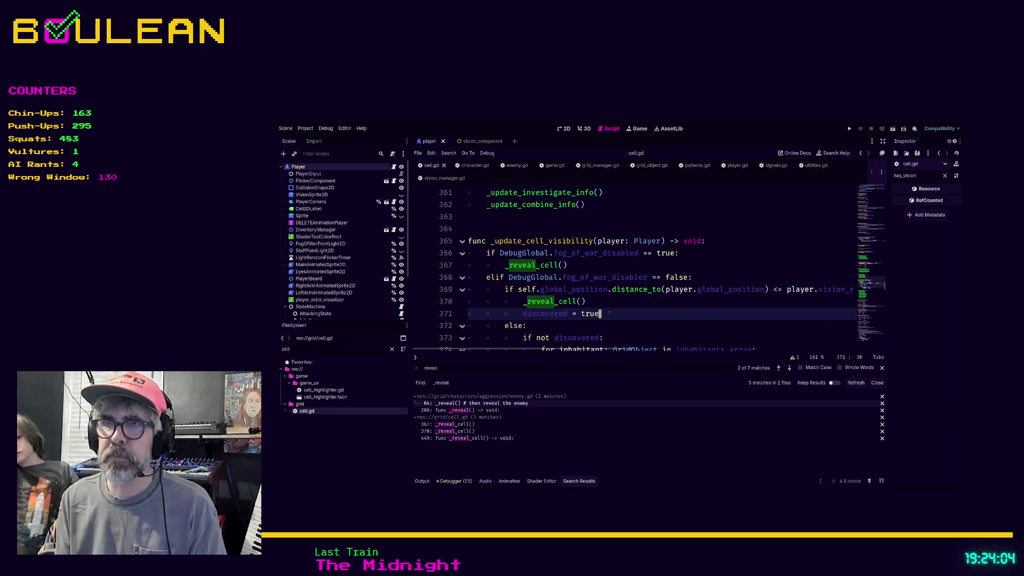
{"action": "key", "text": "Up"}
{"action": "key", "text": "ctrl+k"}
{"action": "key", "text": "Down"}
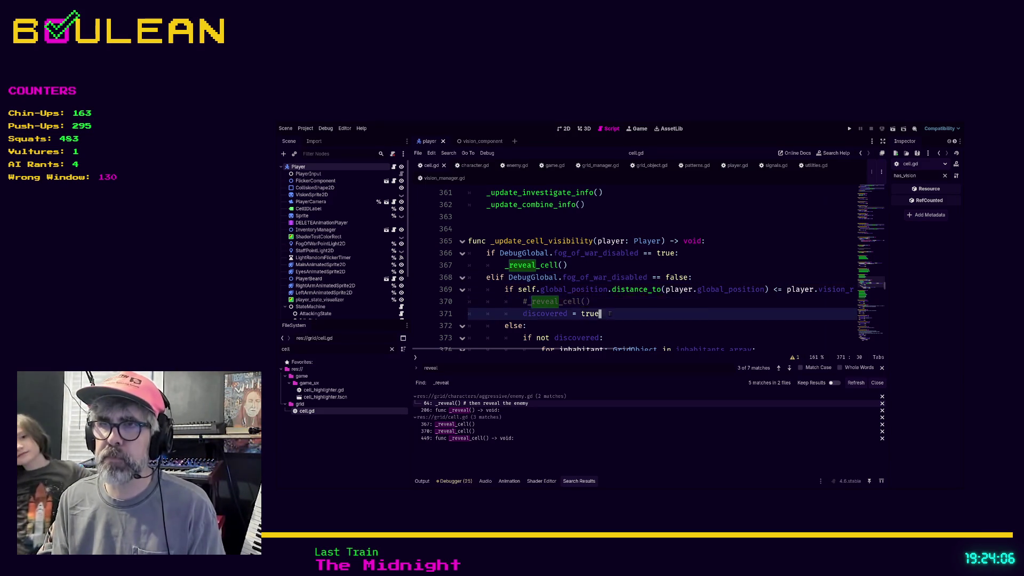
{"action": "key", "text": "F5"}
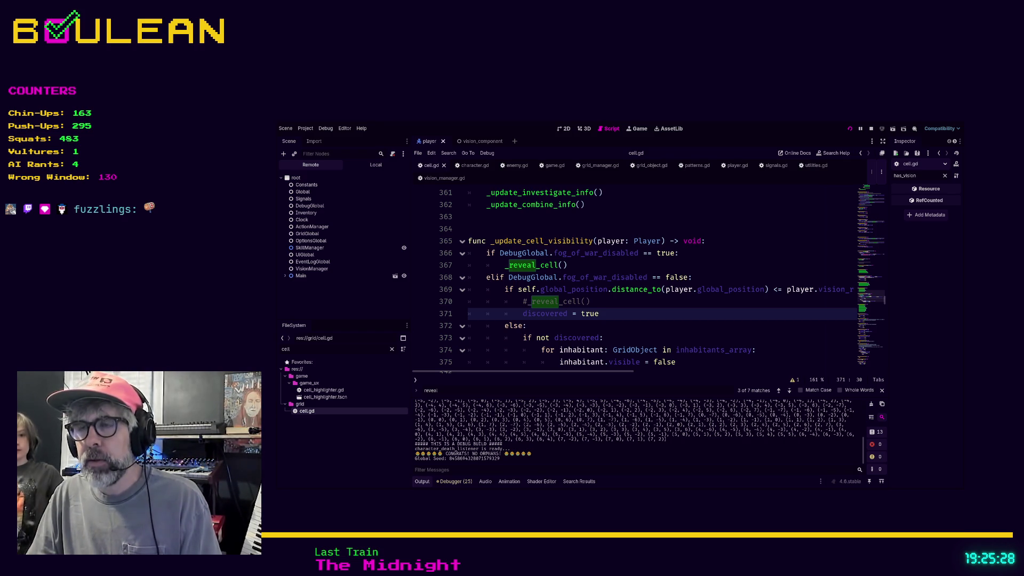
Step: Stop the running game with F8
{"action": "key", "text": "F8"}
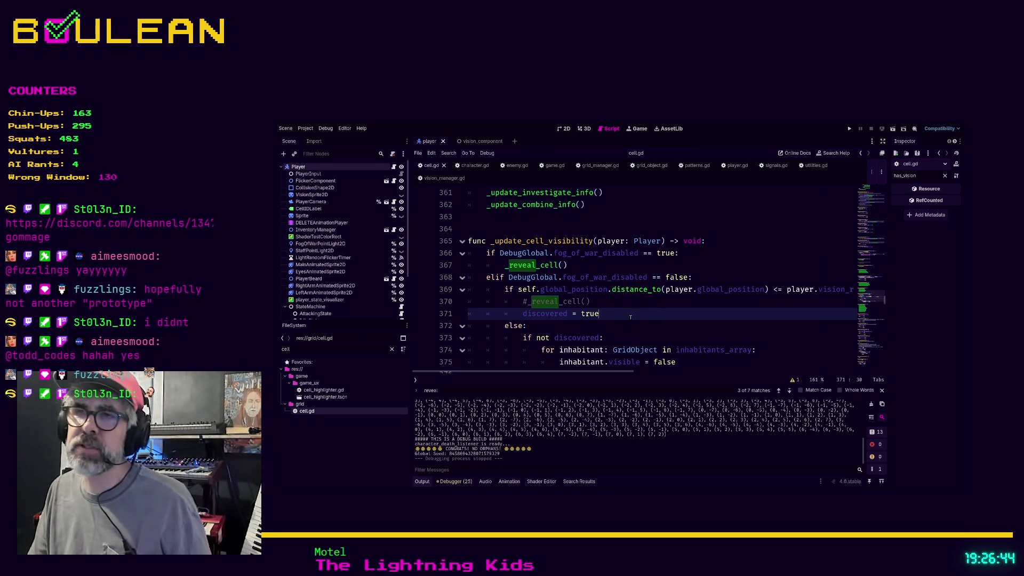
{"action": "scroll", "coordinate": [631, 317], "scroll_direction": "down", "scroll_amount": 1}
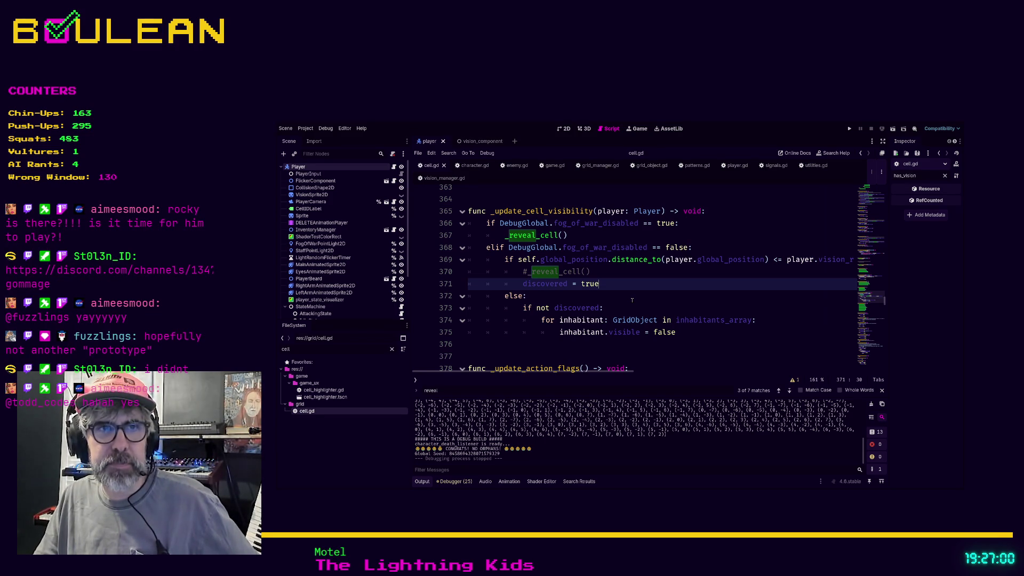
{"action": "left_click", "coordinate": [634, 310]}
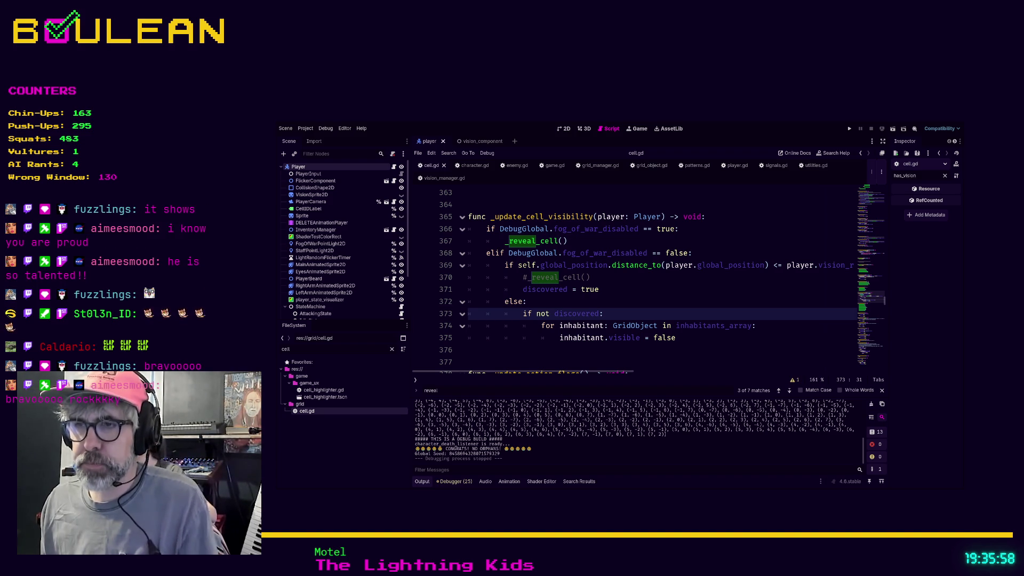
{"action": "key", "text": "Down"}
{"action": "key", "text": "Up"}
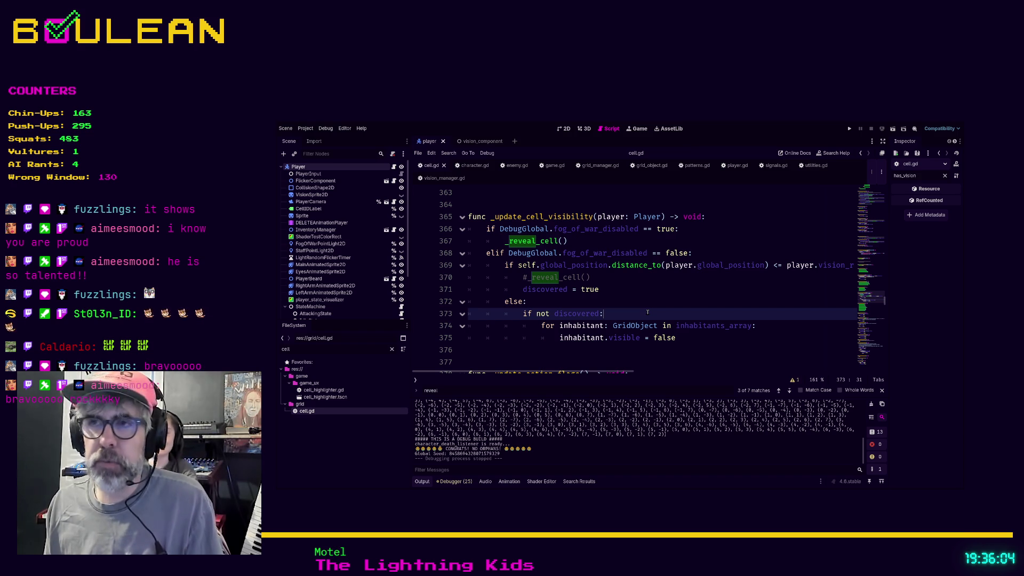
{"action": "scroll", "coordinate": [647, 312], "scroll_direction": "up", "scroll_amount": 1}
{"action": "scroll", "coordinate": [647, 312], "scroll_direction": "down", "scroll_amount": 3}
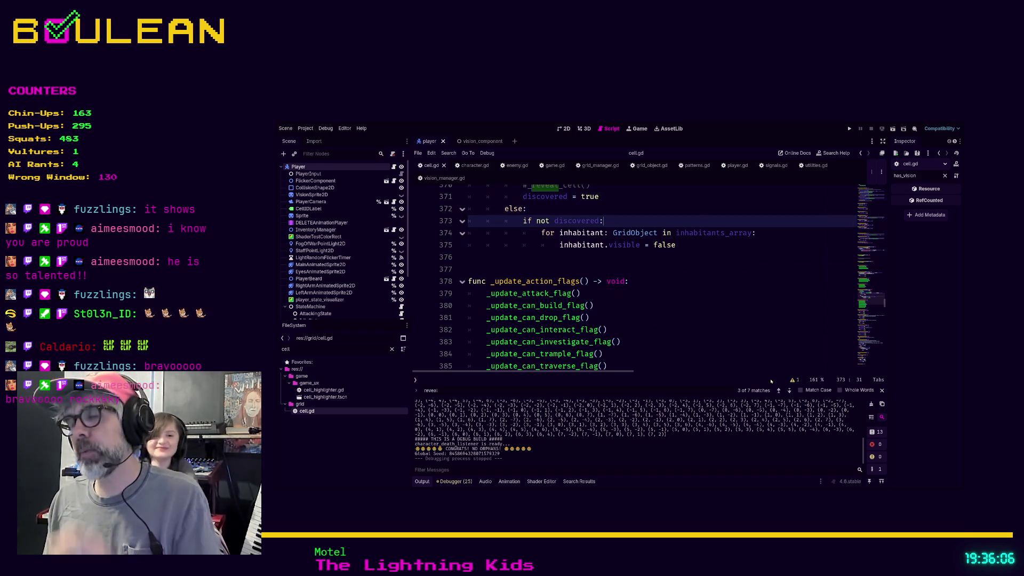
{"action": "scroll", "coordinate": [767, 309], "scroll_direction": "down", "scroll_amount": 1}
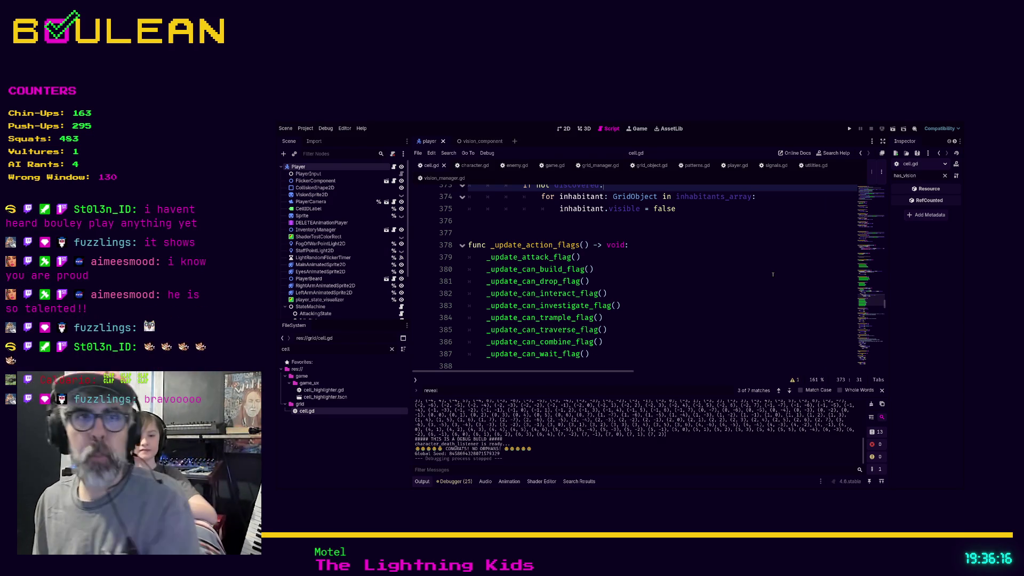
{"action": "scroll", "coordinate": [610, 327], "scroll_direction": "down", "scroll_amount": 3}
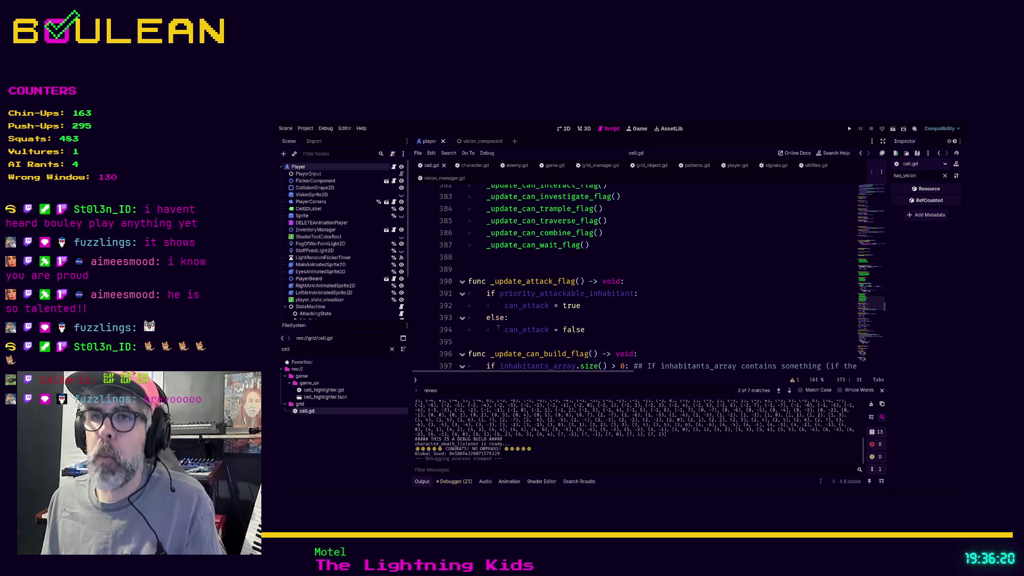
{"action": "triple_click", "coordinate": [485, 343]}
Step: Add a blank line after can_attack = false, below the _update_attack_flag function
{"action": "left_click", "coordinate": [488, 345]}
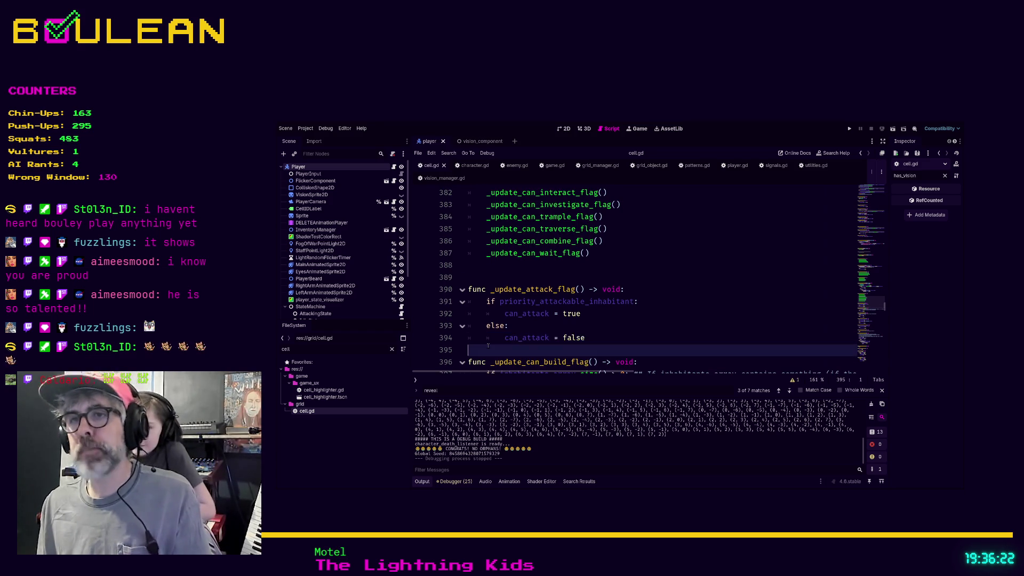
{"action": "key", "text": "Return"}
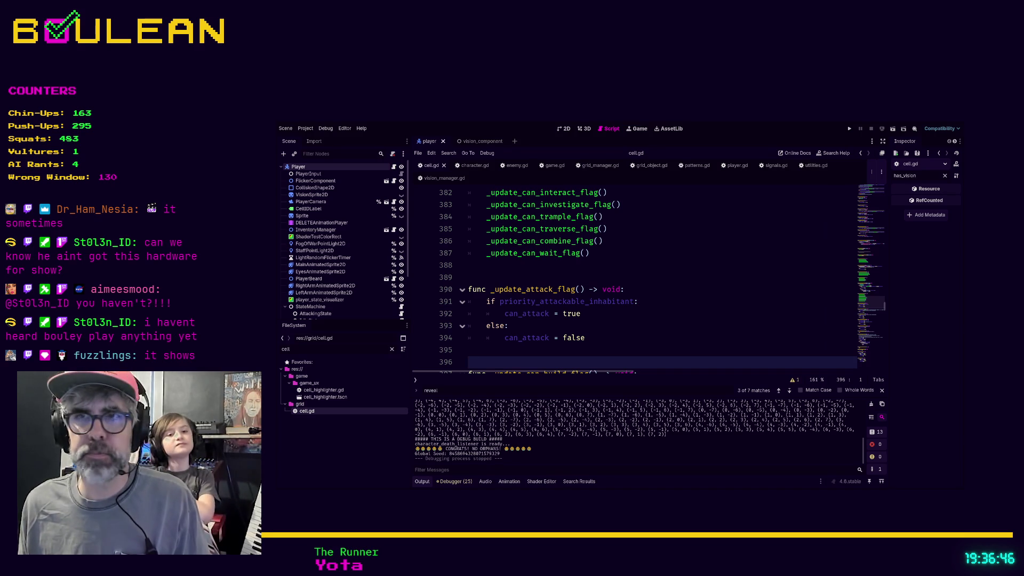
{"action": "left_click", "coordinate": [528, 349]}
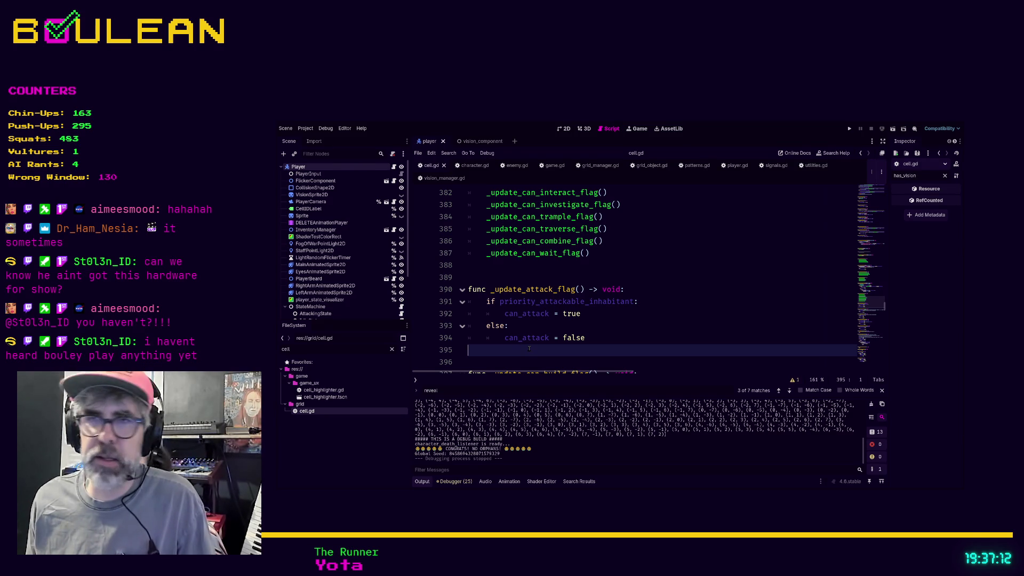
{"action": "scroll", "coordinate": [529, 349], "scroll_direction": "down", "scroll_amount": 2}
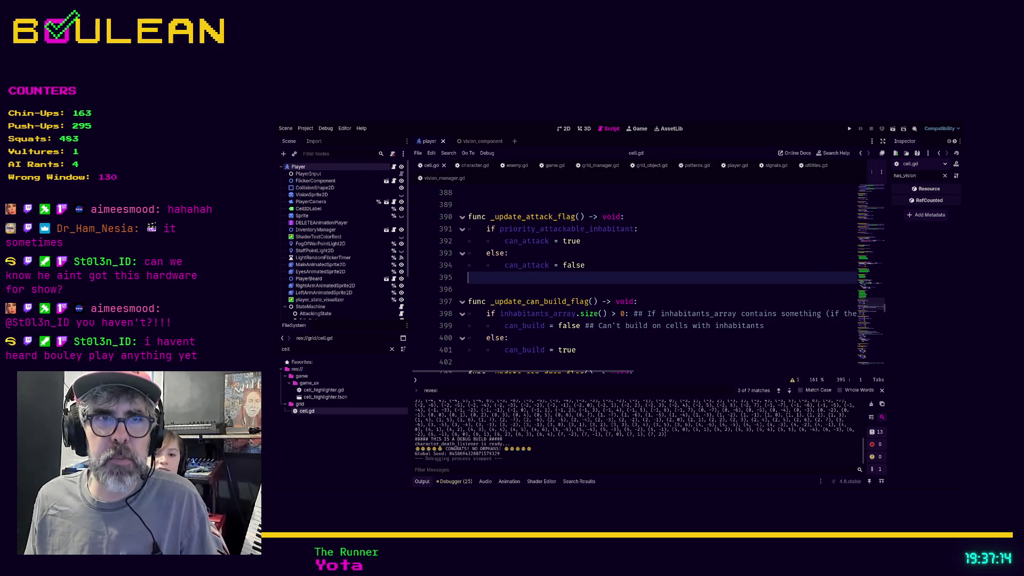
{"action": "left_click", "coordinate": [528, 301]}
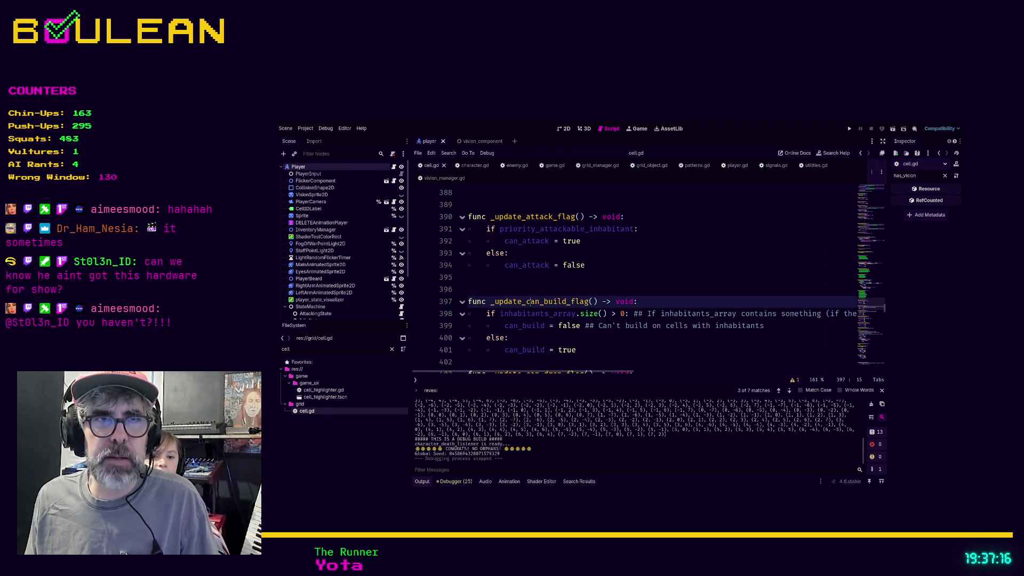
{"action": "key", "text": "Up"}
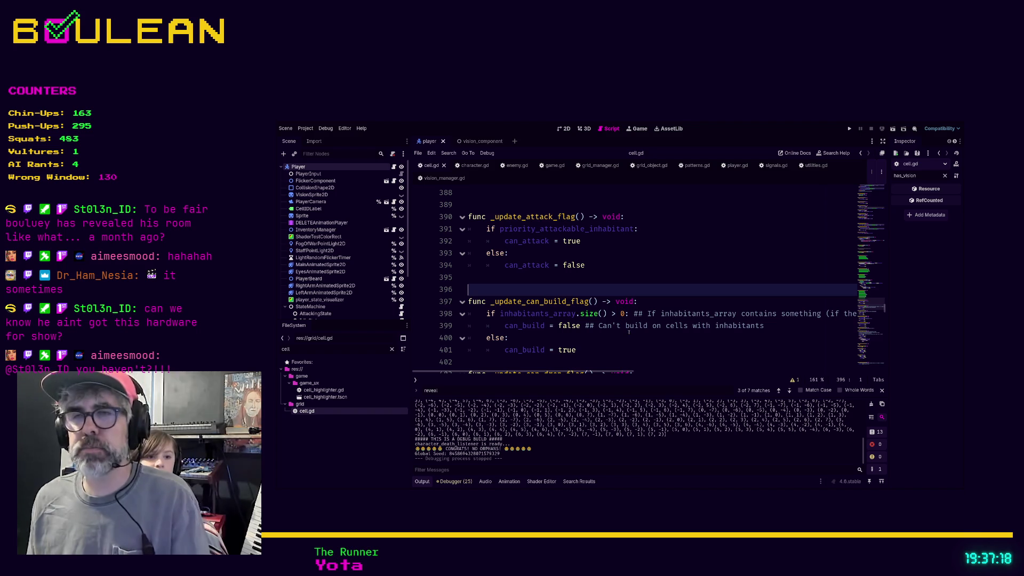
{"action": "scroll", "coordinate": [623, 327], "scroll_direction": "up", "scroll_amount": 1}
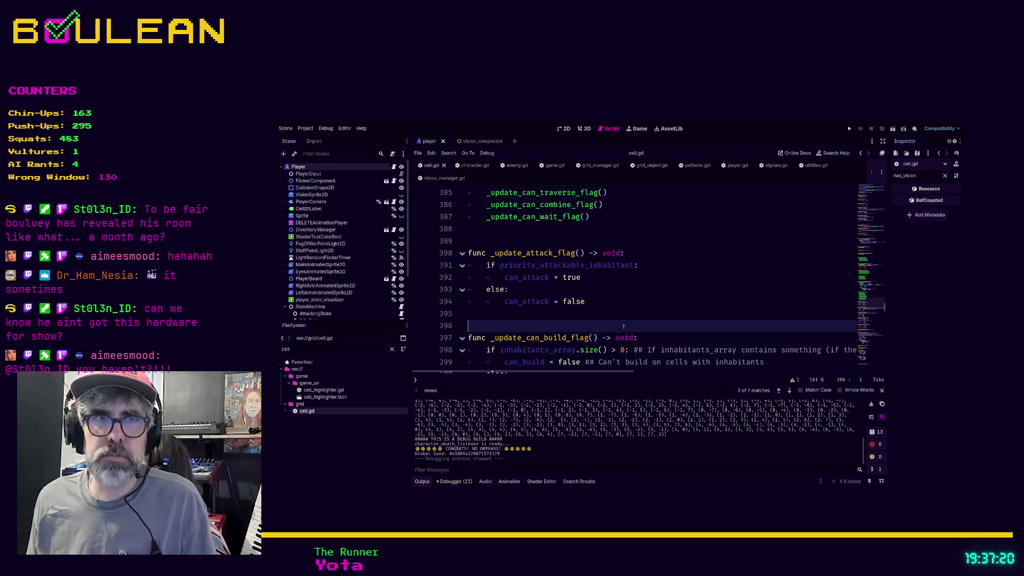
{"action": "scroll", "coordinate": [623, 326], "scroll_direction": "up", "scroll_amount": 1}
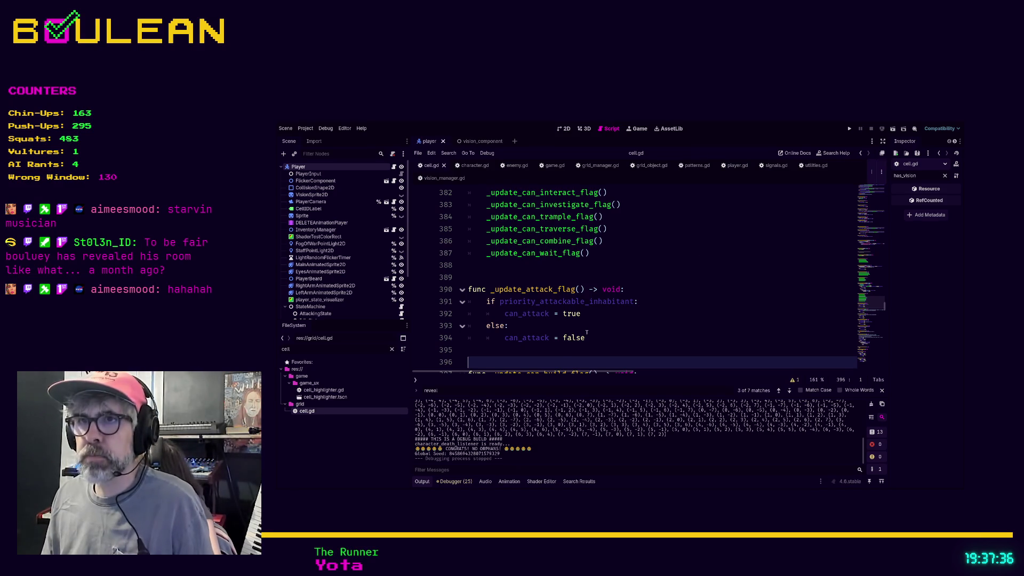
{"action": "left_click", "coordinate": [561, 349]}
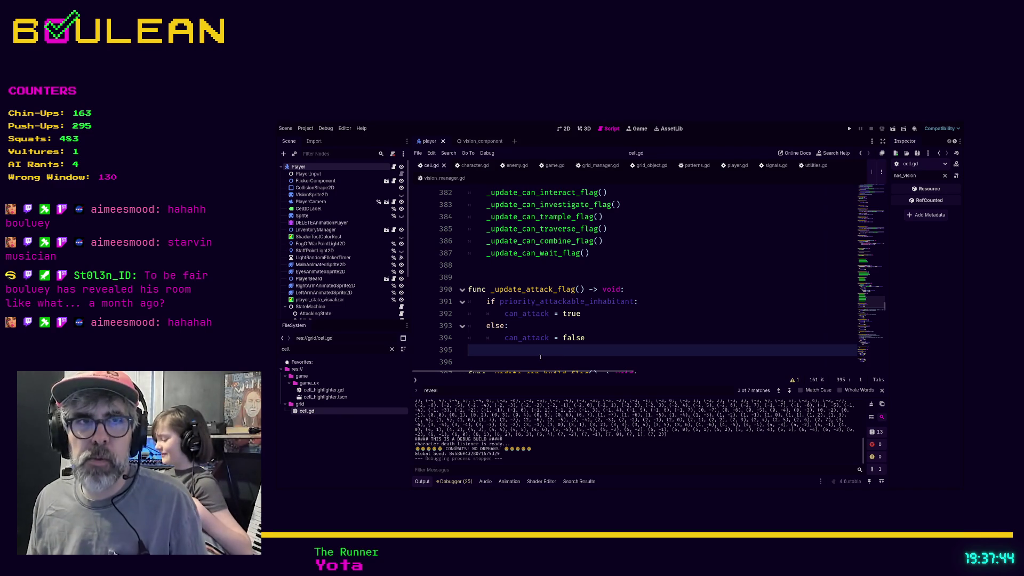
{"action": "left_click", "coordinate": [540, 357]}
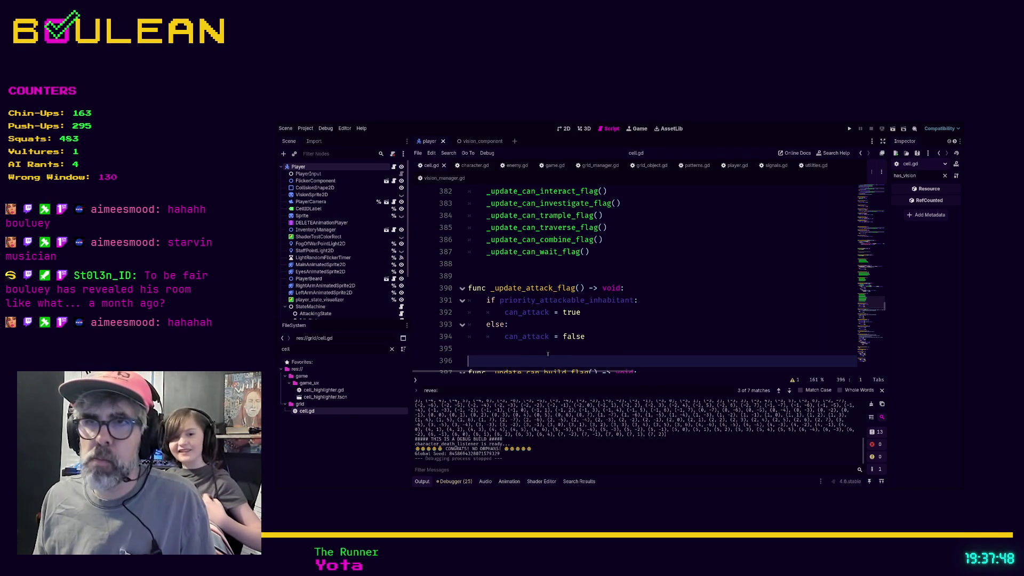
{"action": "key", "text": "Up"}
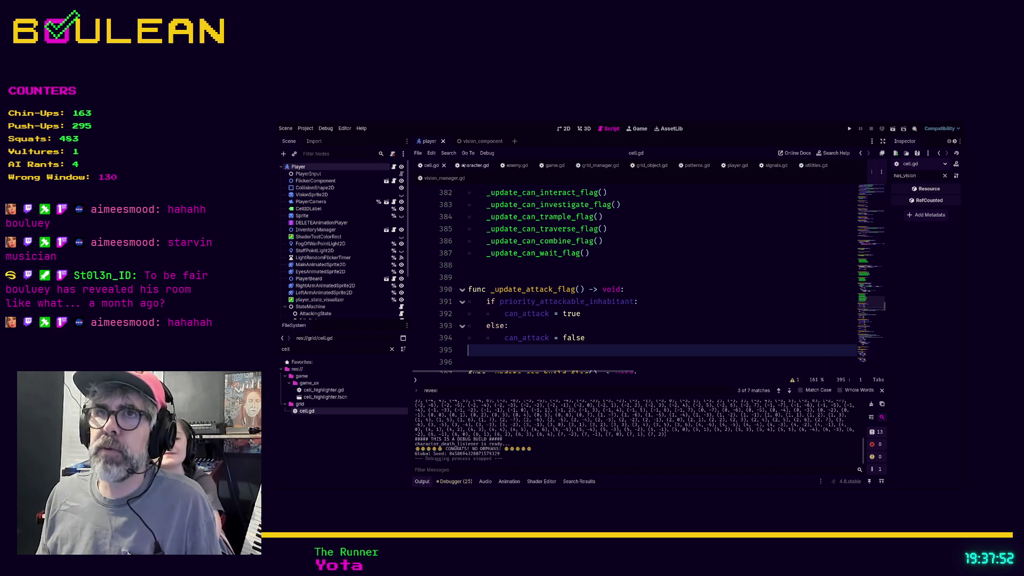
Step: Close the character.gd, enemy.gd, game.gd and grid_manager.gd script tabs
{"action": "left_click", "coordinate": [473, 166]}
{"action": "left_click", "coordinate": [489, 166]}
{"action": "left_click", "coordinate": [471, 165]}
{"action": "left_click", "coordinate": [482, 166]}
{"action": "left_click", "coordinate": [470, 165]}
{"action": "left_click", "coordinate": [485, 165]}
{"action": "left_click", "coordinate": [494, 166]}
{"action": "left_click", "coordinate": [498, 165]}
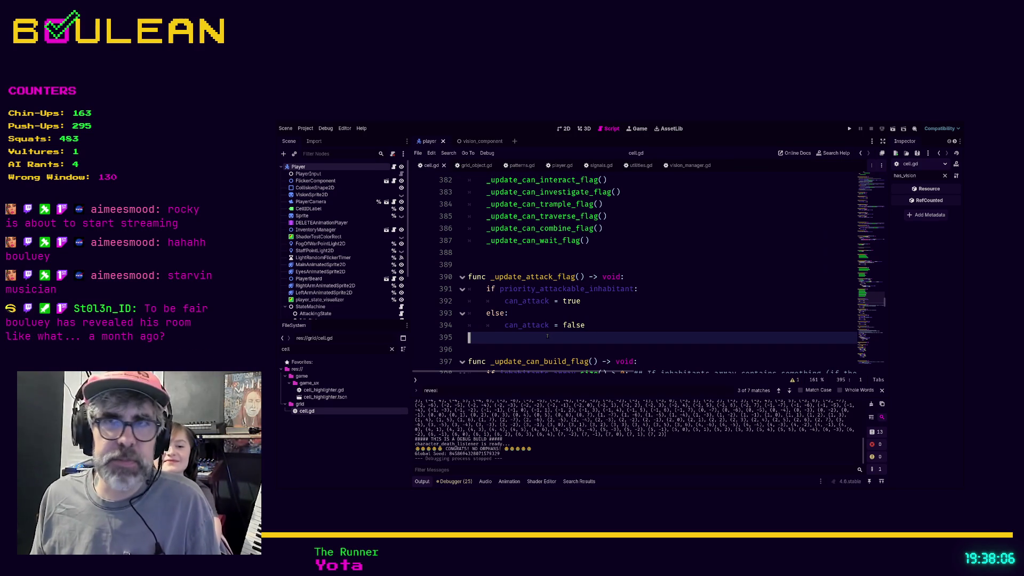
Step: In cell.gd, revisit blank lines 395–396 and scroll up to the inhabitants visibility loop
{"action": "left_click", "coordinate": [522, 346]}
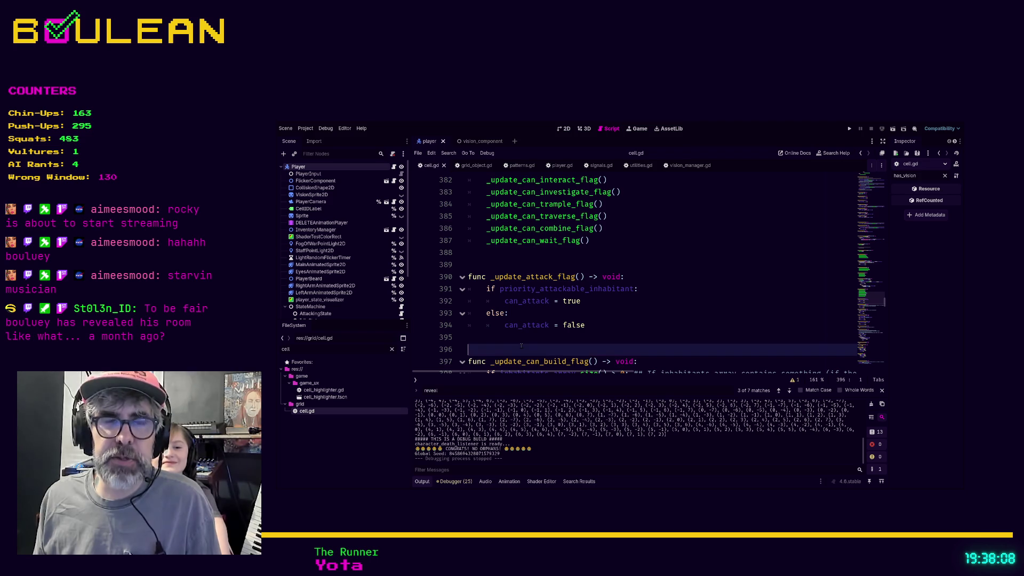
{"action": "left_click", "coordinate": [586, 336]}
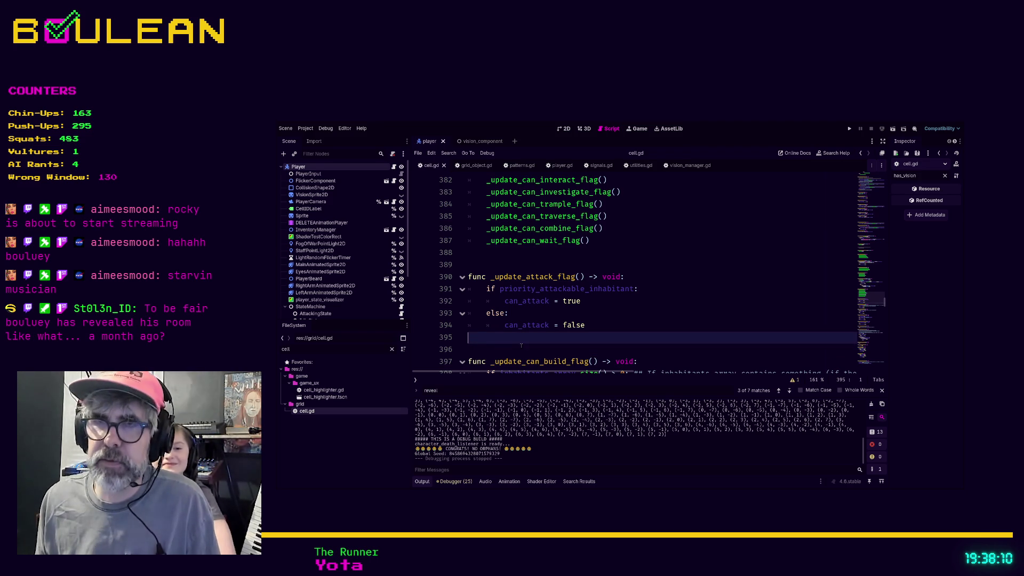
{"action": "scroll", "coordinate": [593, 325], "scroll_direction": "up", "scroll_amount": 1}
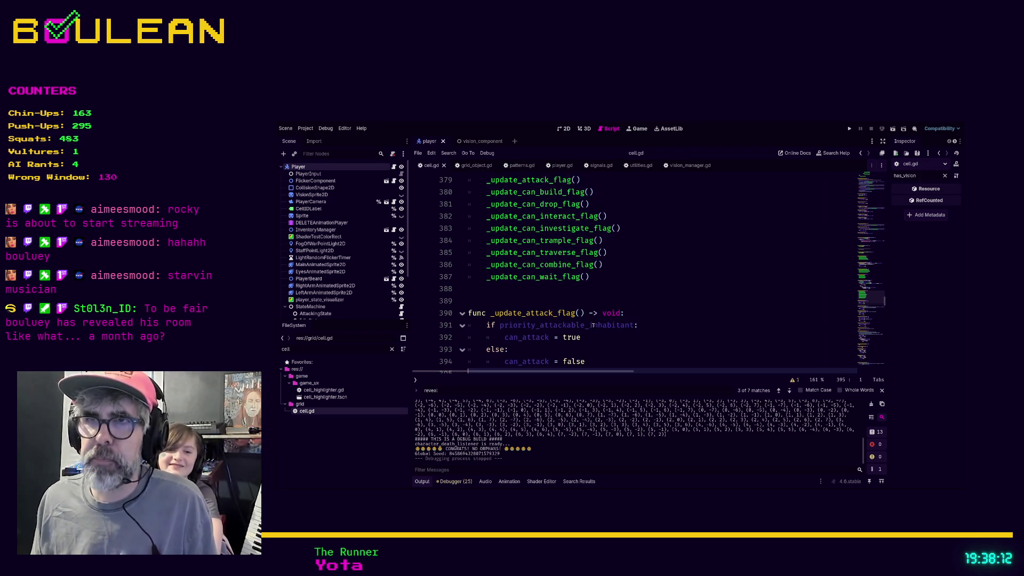
{"action": "scroll", "coordinate": [592, 320], "scroll_direction": "up", "scroll_amount": 8}
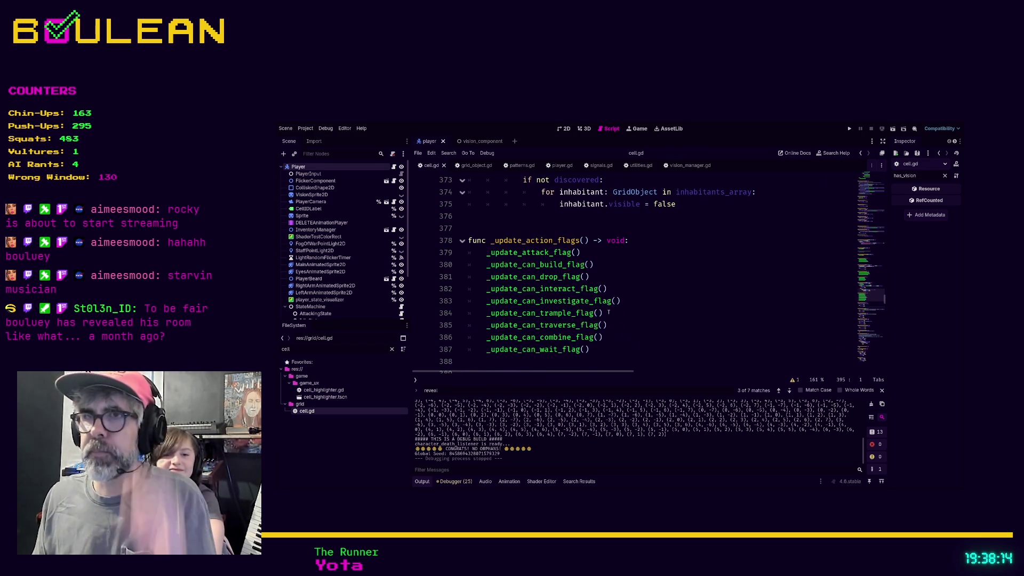
{"action": "scroll", "coordinate": [588, 299], "scroll_direction": "up", "scroll_amount": 4}
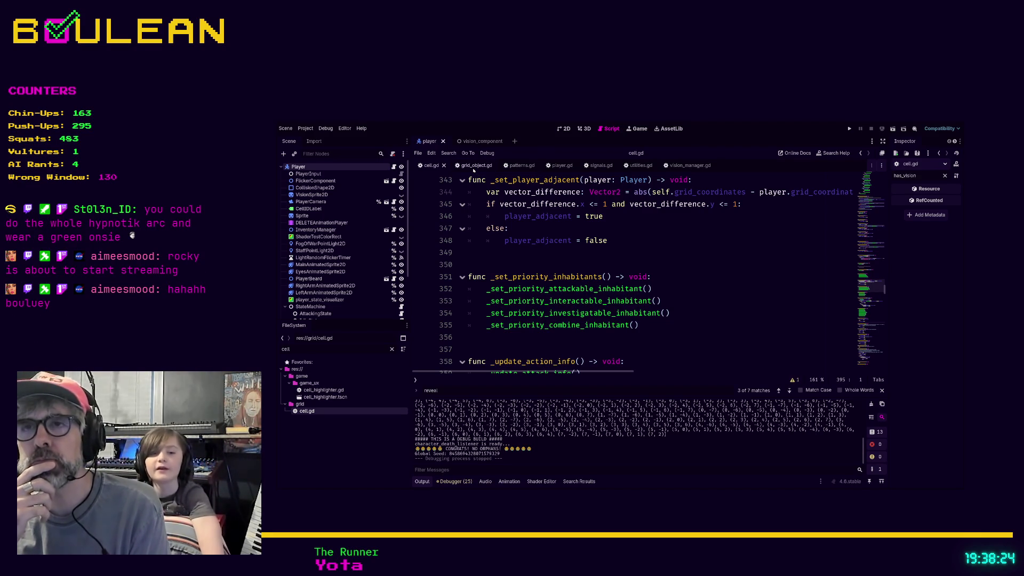
Step: Switch to player.gd and place the caret on blank lines 68–69 after #endregion
{"action": "left_click", "coordinate": [559, 166]}
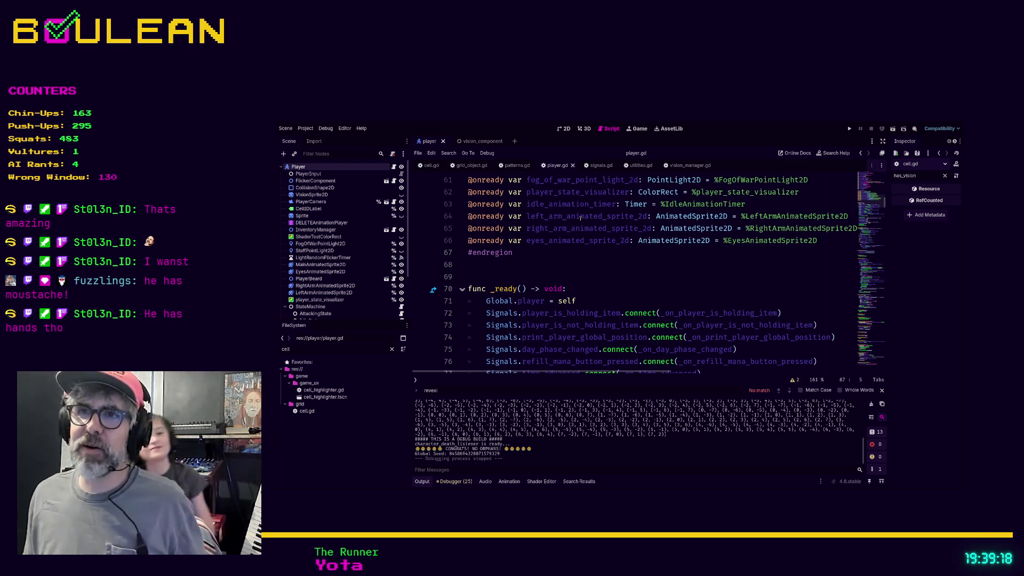
{"action": "left_click", "coordinate": [601, 266]}
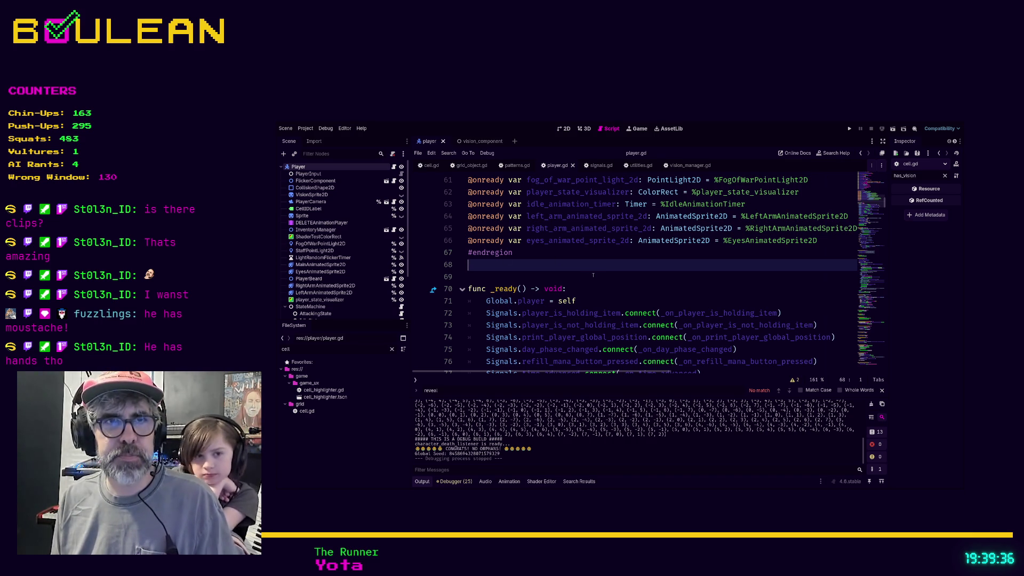
{"action": "left_click", "coordinate": [595, 274]}
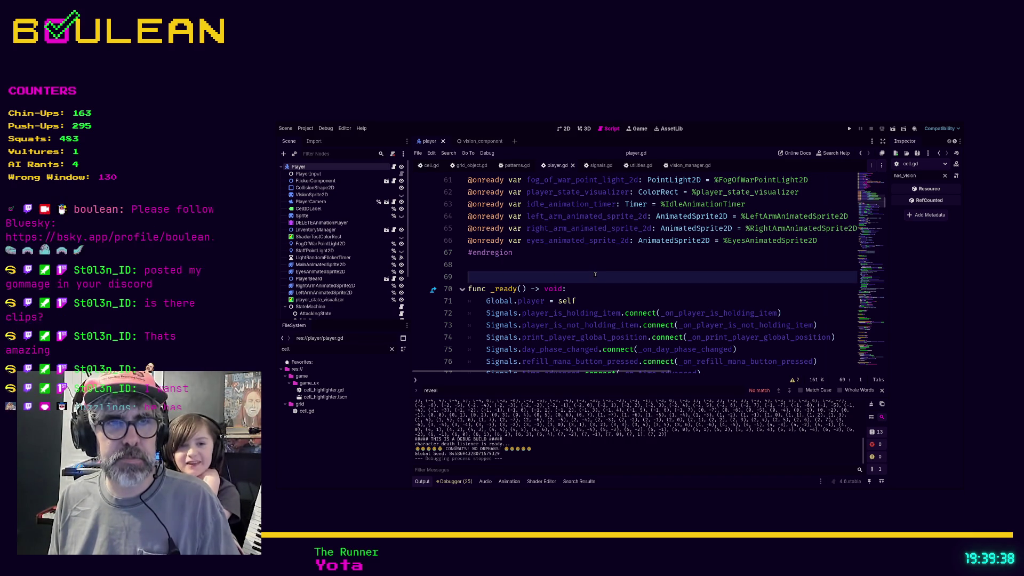
{"action": "left_click", "coordinate": [604, 268]}
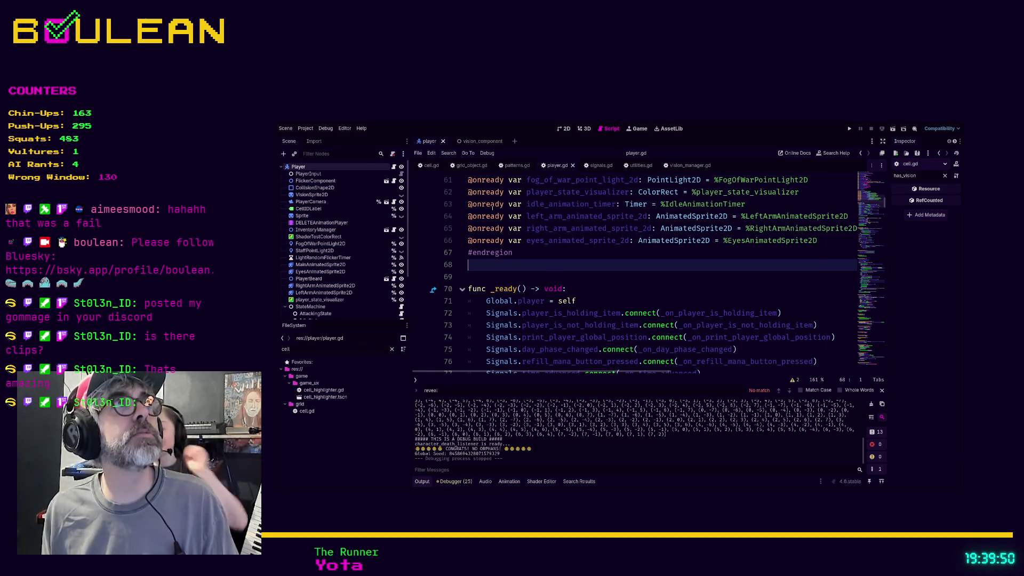
{"action": "scroll", "coordinate": [656, 272], "scroll_direction": "down", "scroll_amount": 1}
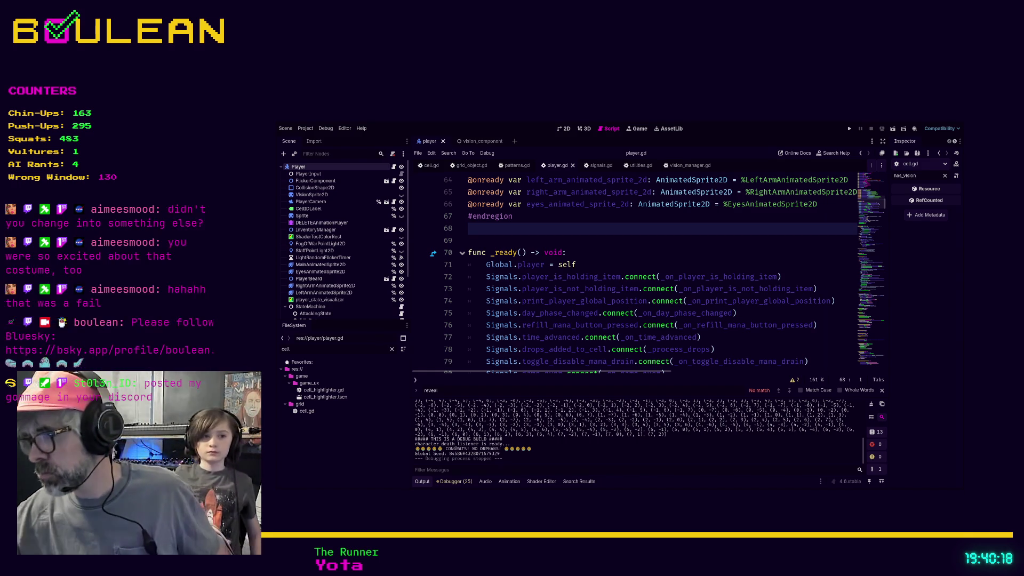
{"action": "key", "text": "alt+Tab"}
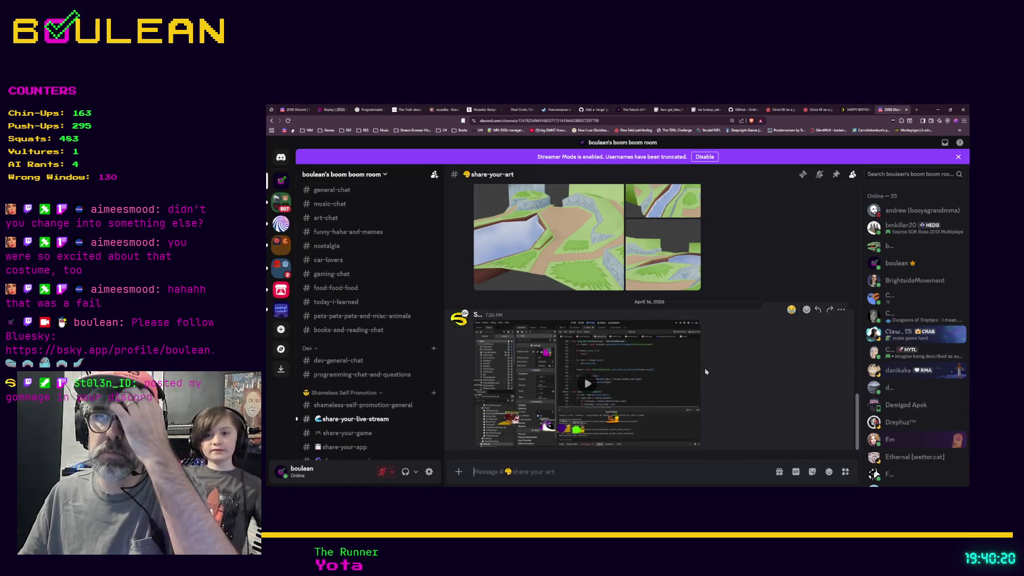
Step: Play the shared 17-second Godot clip full screen, replay it from the start, then close it
{"action": "left_click", "coordinate": [678, 410]}
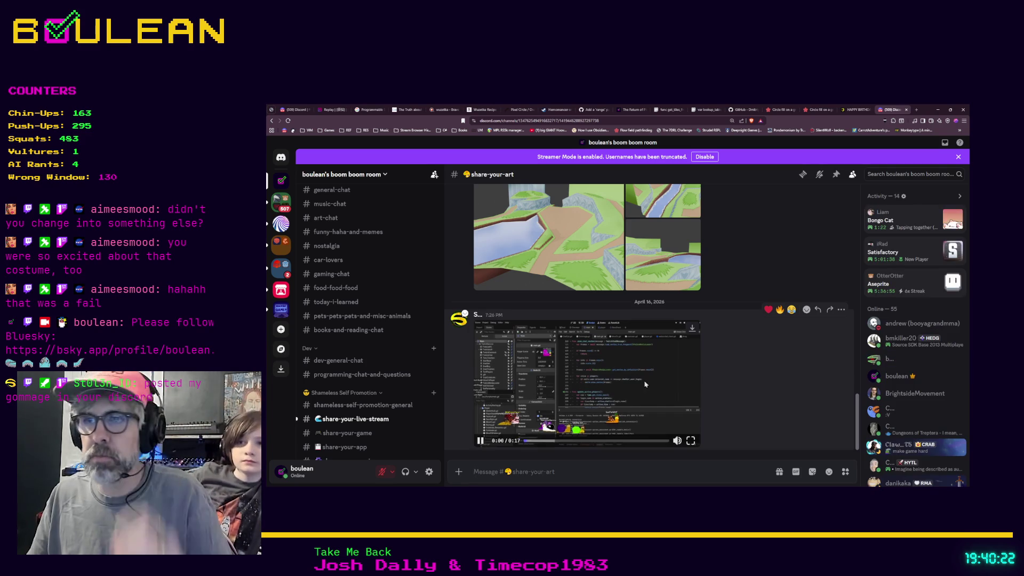
{"action": "left_click", "coordinate": [690, 440]}
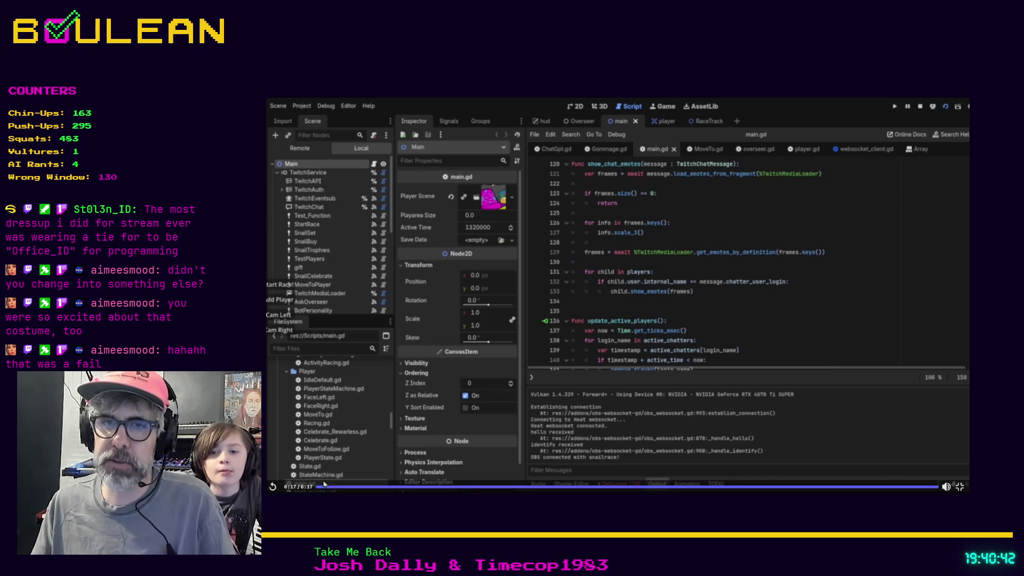
{"action": "left_click", "coordinate": [274, 486]}
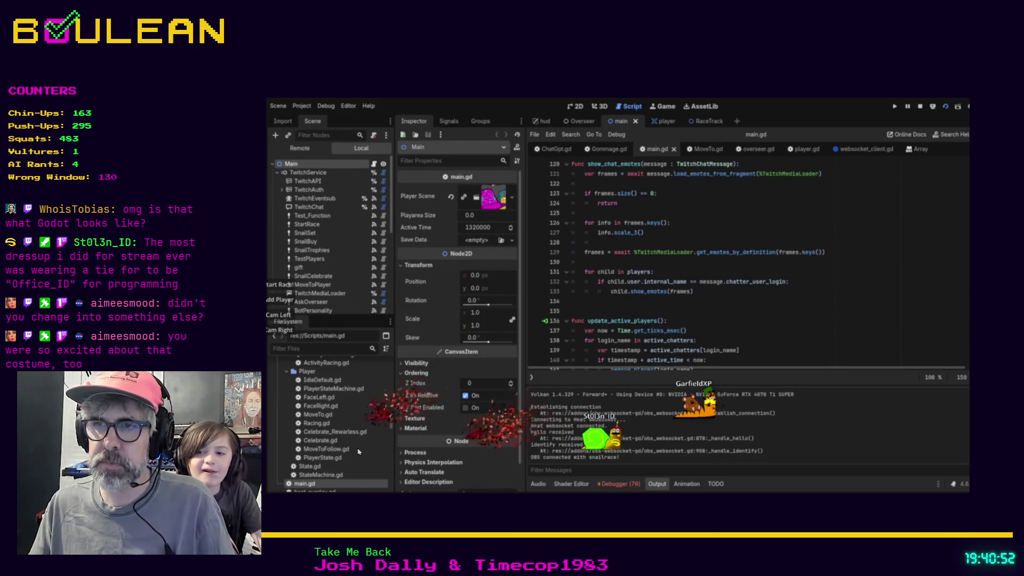
{"action": "mouse_move", "coordinate": [423, 417]}
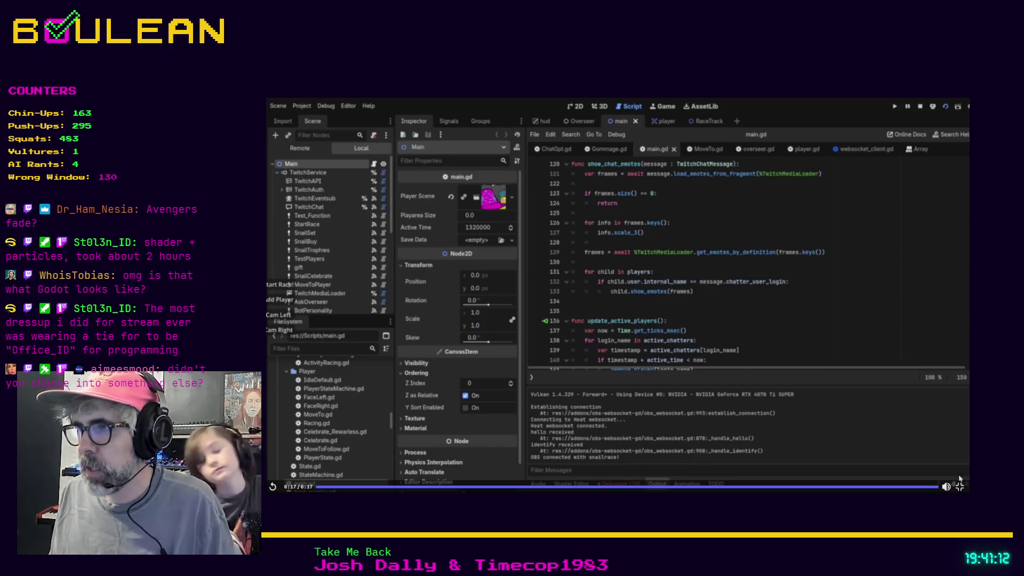
{"action": "left_click", "coordinate": [959, 487]}
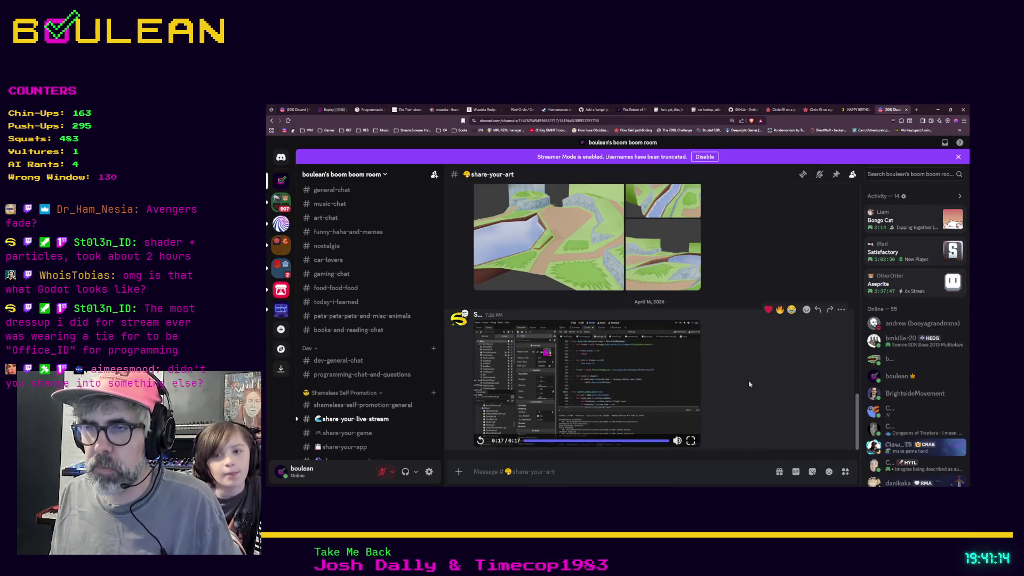
Step: Put the cursor in the share-your-art message box
{"action": "left_click", "coordinate": [712, 472]}
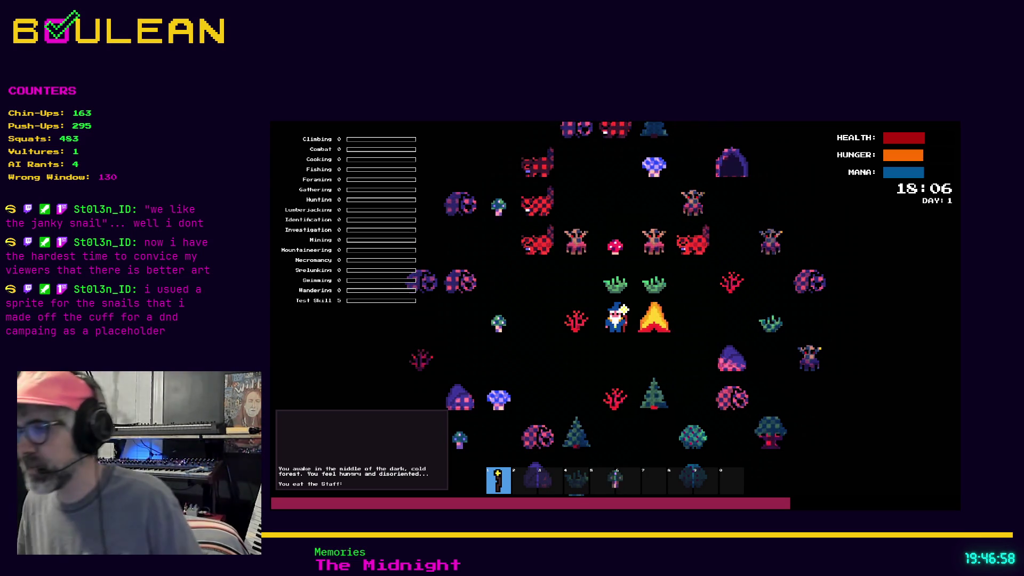
Step: Close the running game window with Escape
{"action": "key", "text": "Escape"}
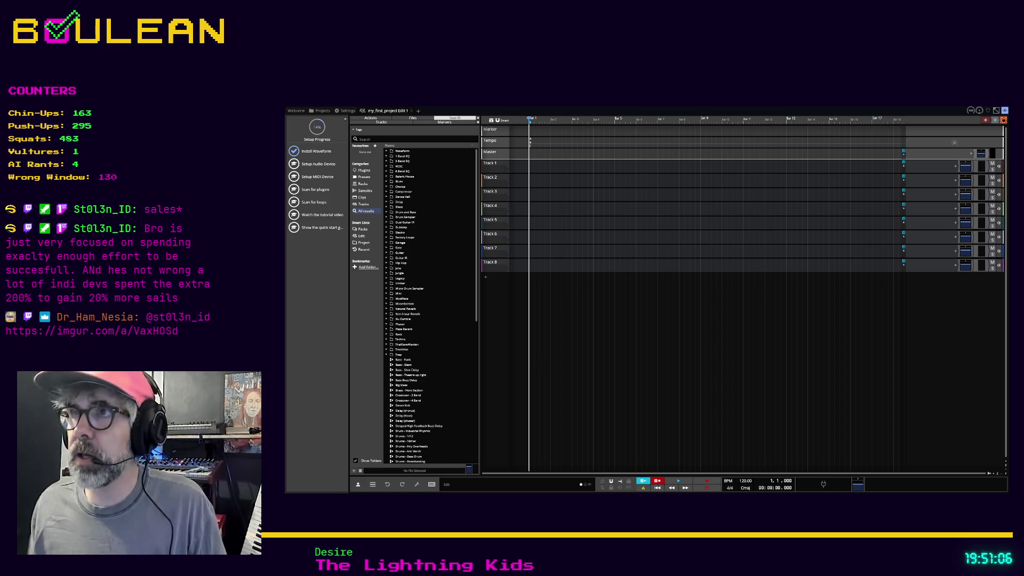
Step: Switch to Obsidian and open the 'Searching for a DAW 2026-04-06' note by searching 'daw'
{"action": "key", "text": "alt+Tab"}
{"action": "left_click", "coordinate": [883, 310]}
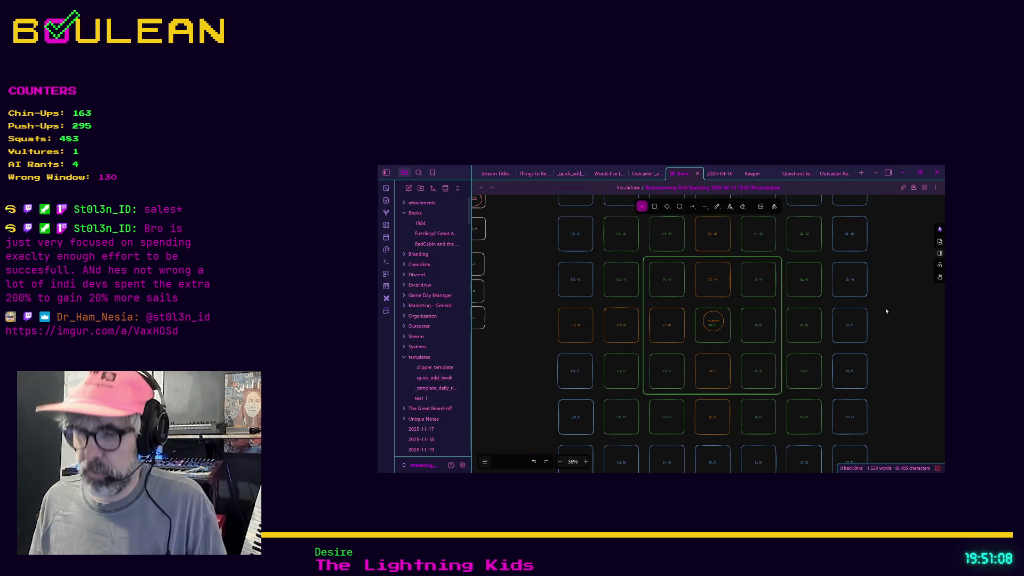
{"action": "key", "text": "ctrl+o"}
{"action": "type", "text": "daw"}
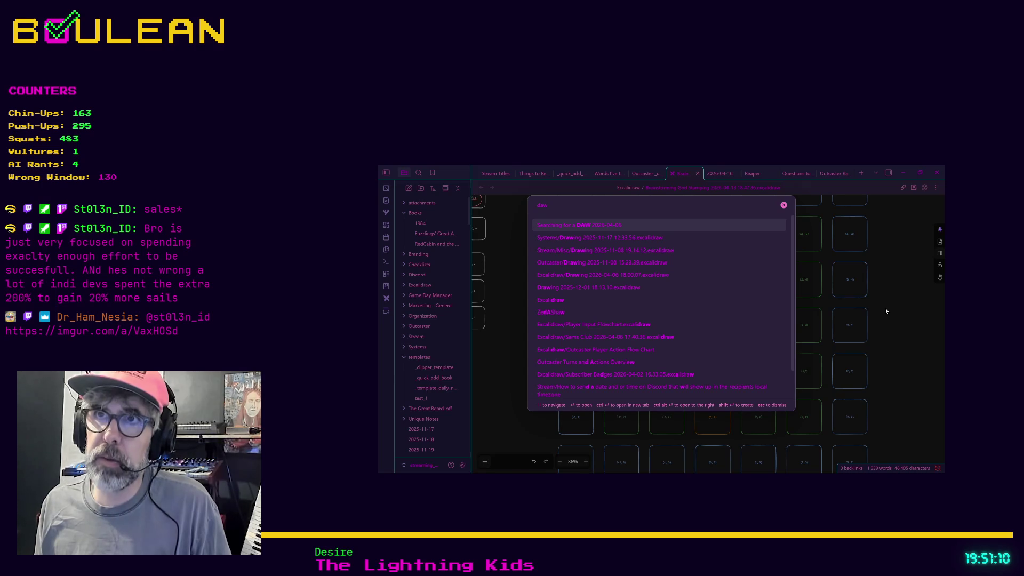
{"action": "key", "text": "Return"}
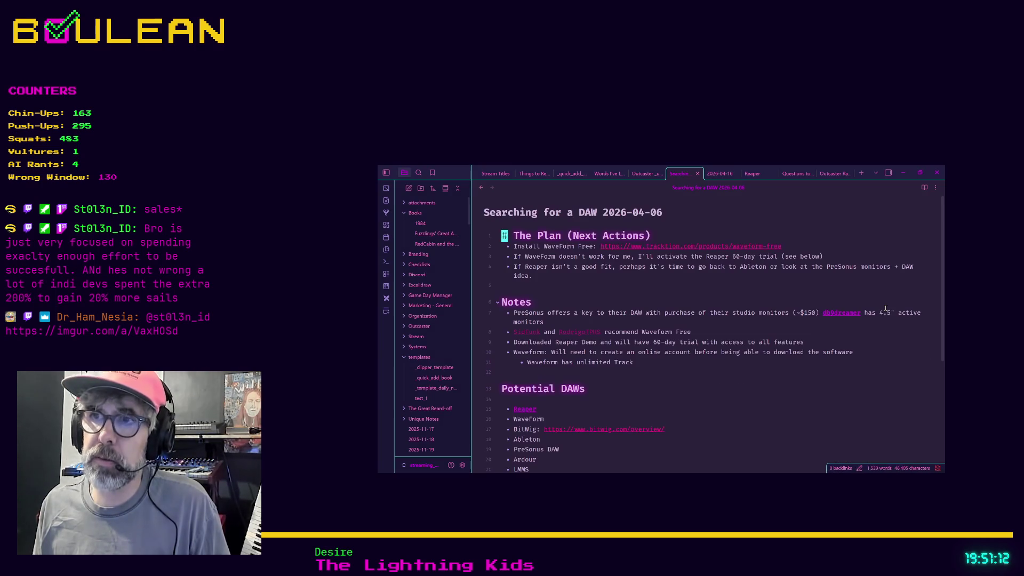
{"action": "scroll", "coordinate": [664, 246], "scroll_direction": "down", "scroll_amount": 3}
Step: Select the Potential DAWs list from WaveForm to Renoise, then place the cursor after PreSonus
{"action": "mouse_move", "coordinate": [579, 395]}
{"action": "left_mouse_down"}
{"action": "mouse_move", "coordinate": [544, 389]}
{"action": "mouse_move", "coordinate": [512, 358]}
{"action": "mouse_move", "coordinate": [495, 315]}
{"action": "left_mouse_up"}
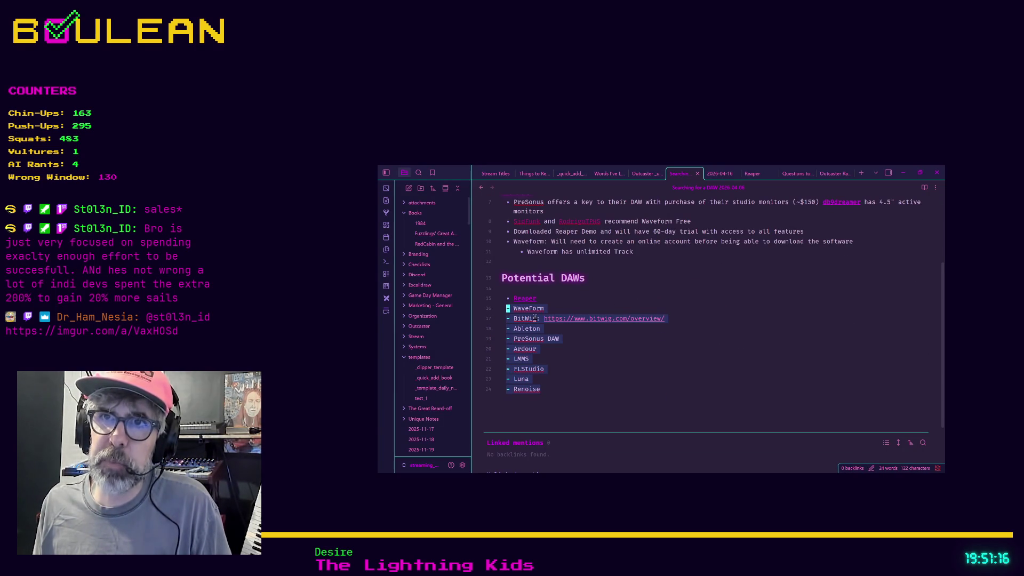
{"action": "left_click", "coordinate": [504, 307]}
{"action": "left_click", "coordinate": [573, 339]}
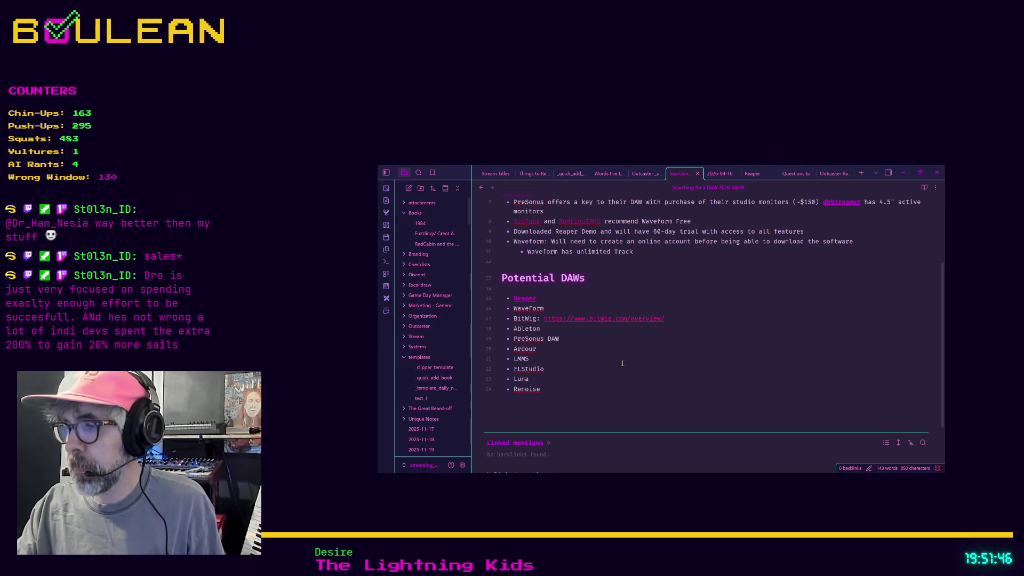
Step: Switch between the Obsidian 'Searching for a DAW' notes and the Waveform DAW window
{"action": "key", "text": "super+d"}
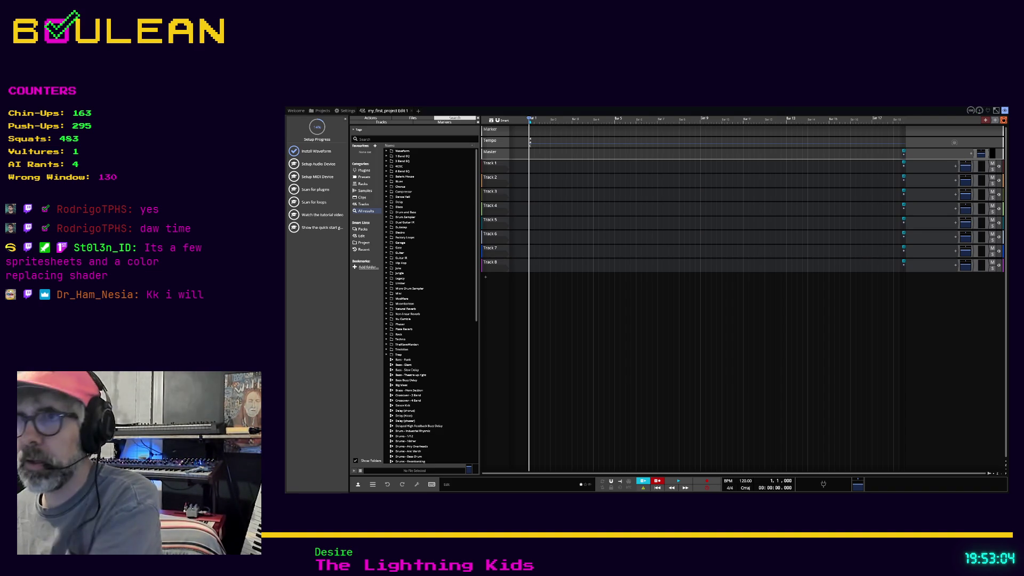
{"action": "key", "text": "alt+Tab"}
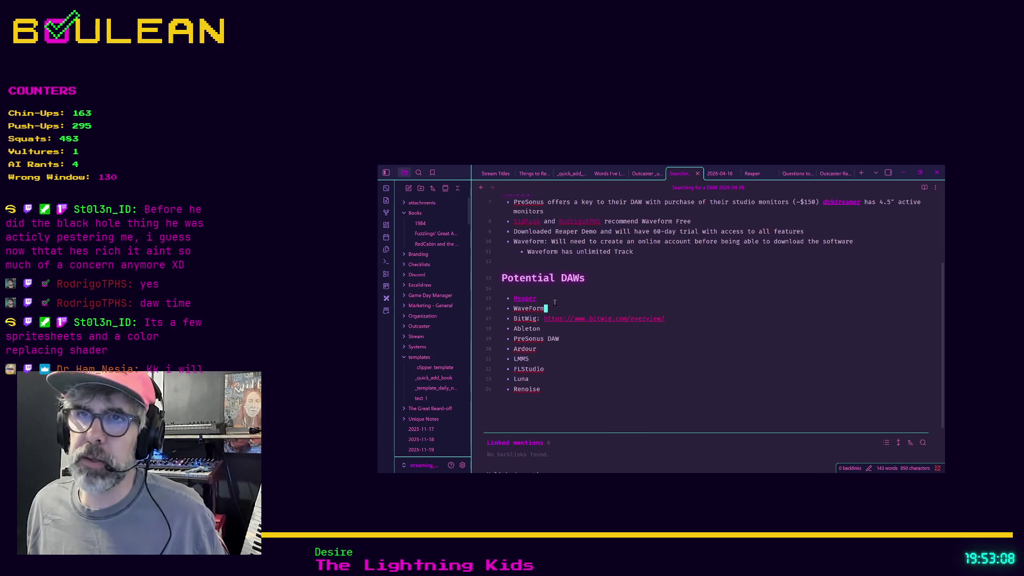
{"action": "left_click", "coordinate": [546, 308]}
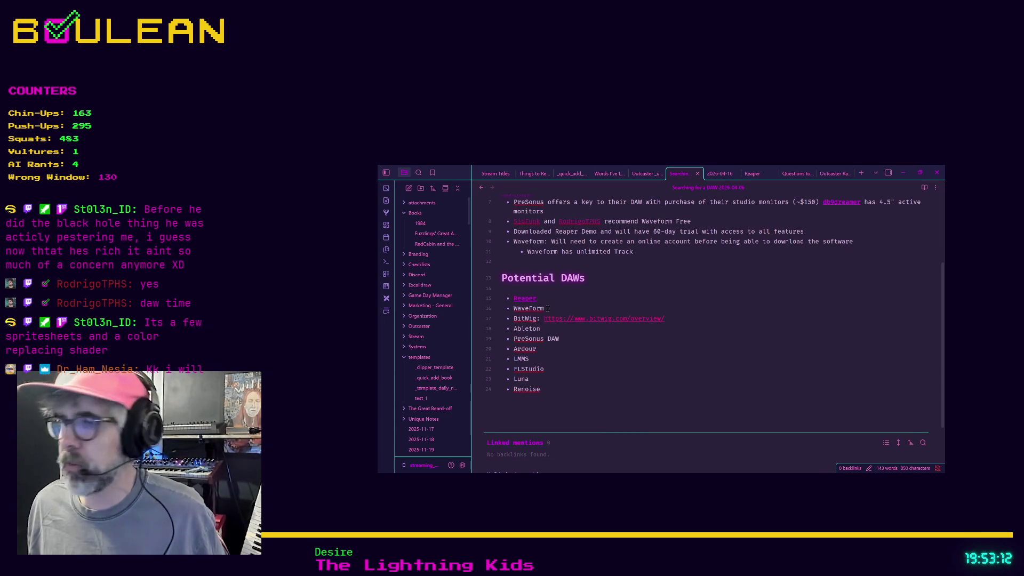